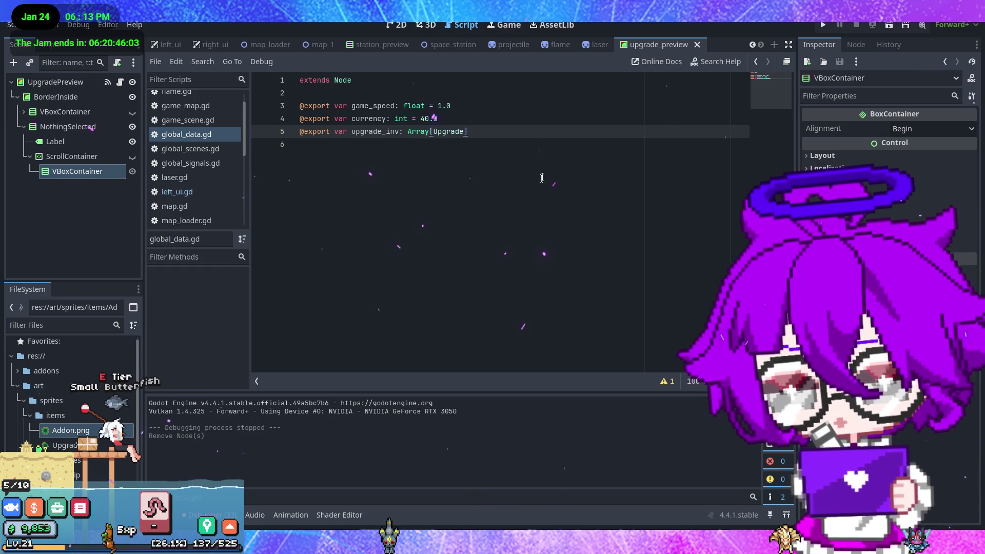
{"action": "key", "text": "ctrl+s"}
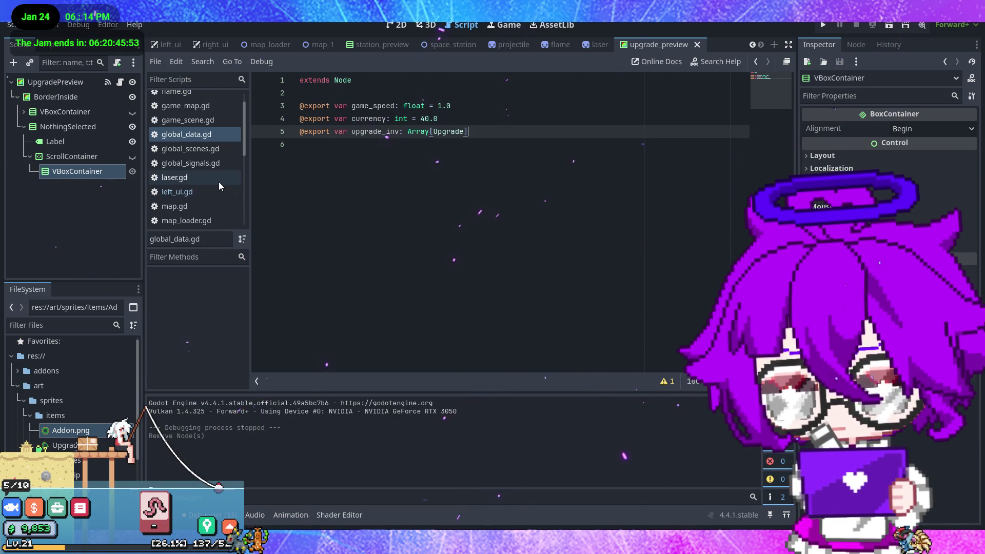
{"action": "scroll", "coordinate": [219, 181], "scroll_direction": "up", "scroll_amount": 1}
{"action": "scroll", "coordinate": [212, 165], "scroll_direction": "down", "scroll_amount": 5}
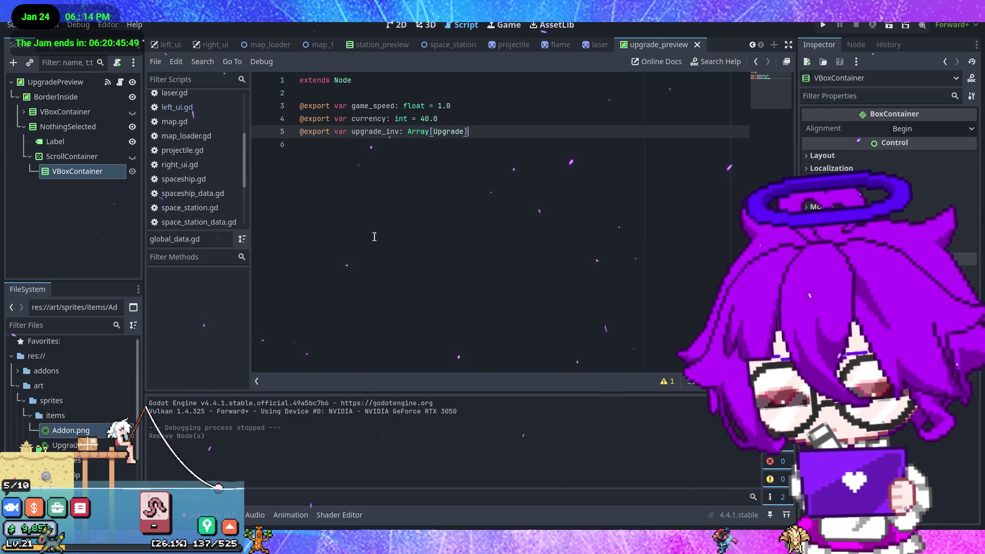
{"action": "scroll", "coordinate": [215, 197], "scroll_direction": "down", "scroll_amount": 1}
In spaceship.gd, add a '#TEMP add random upgrade to inv' comment below line 24 in _ready.
{"action": "left_click", "coordinate": [210, 180]}
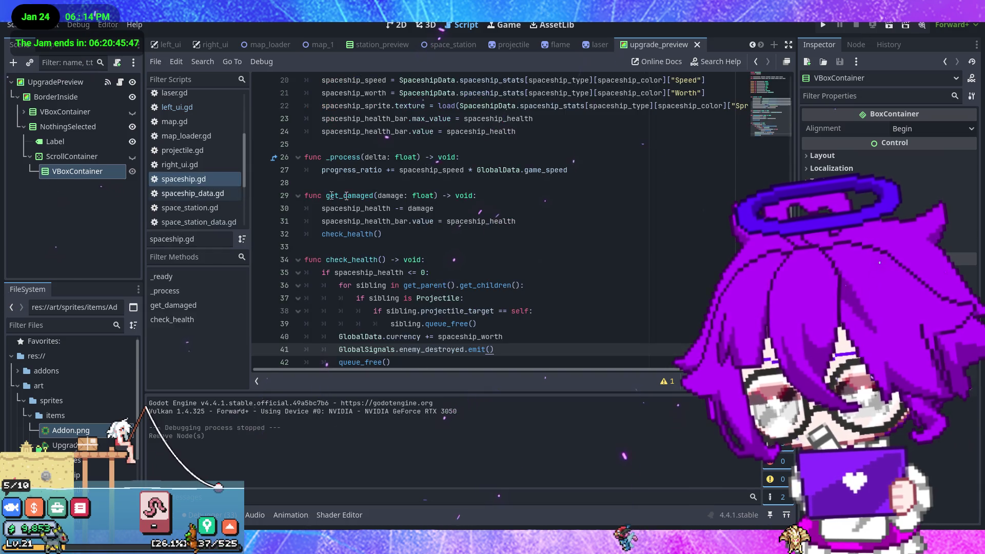
{"action": "scroll", "coordinate": [555, 249], "scroll_direction": "up", "scroll_amount": 3}
{"action": "left_click", "coordinate": [560, 250]}
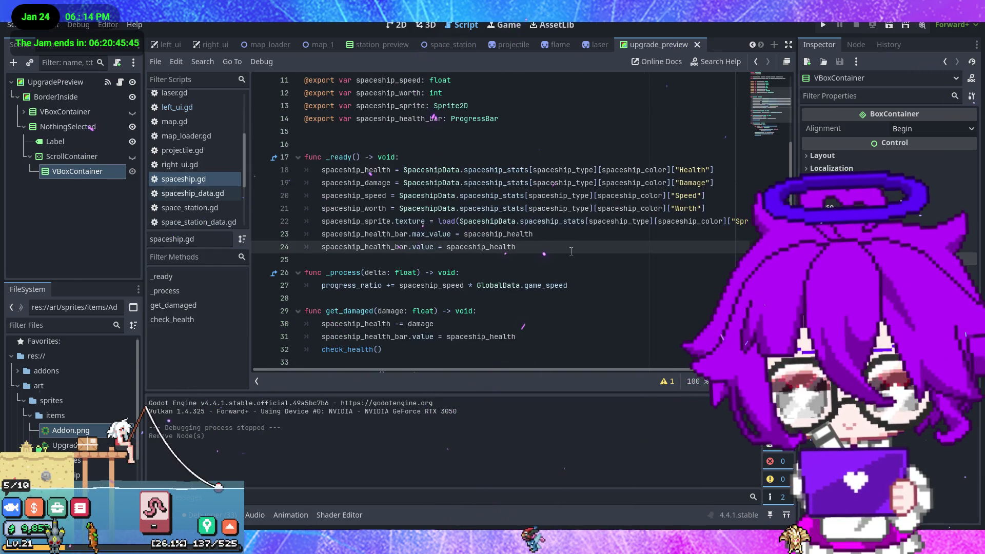
{"action": "key", "text": "Return"}
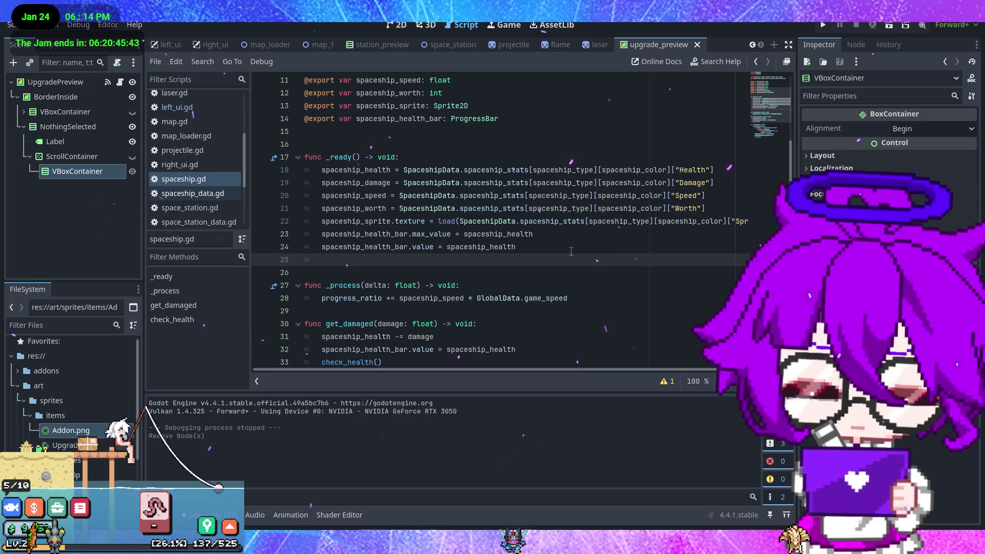
{"action": "key", "text": "Return"}
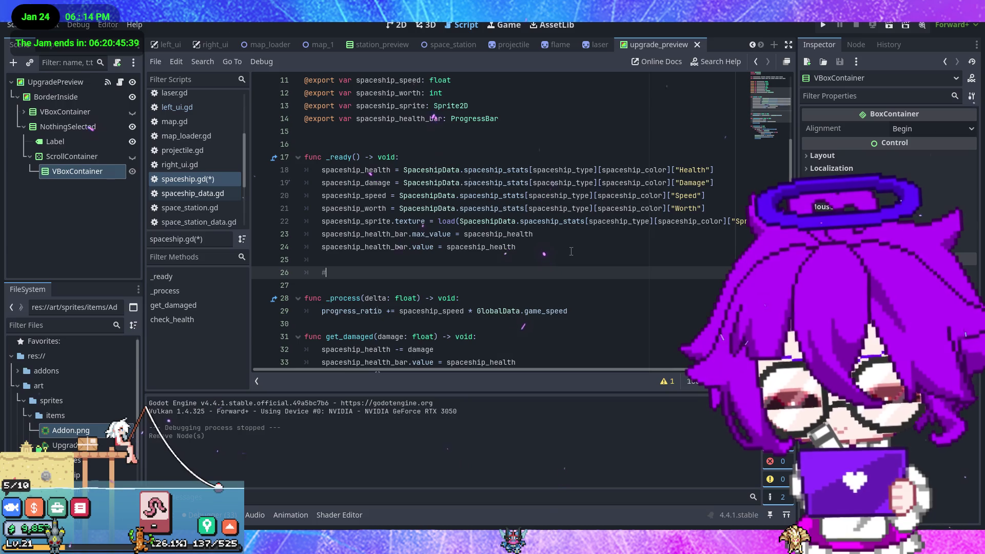
{"action": "type", "text": "#add ra"}
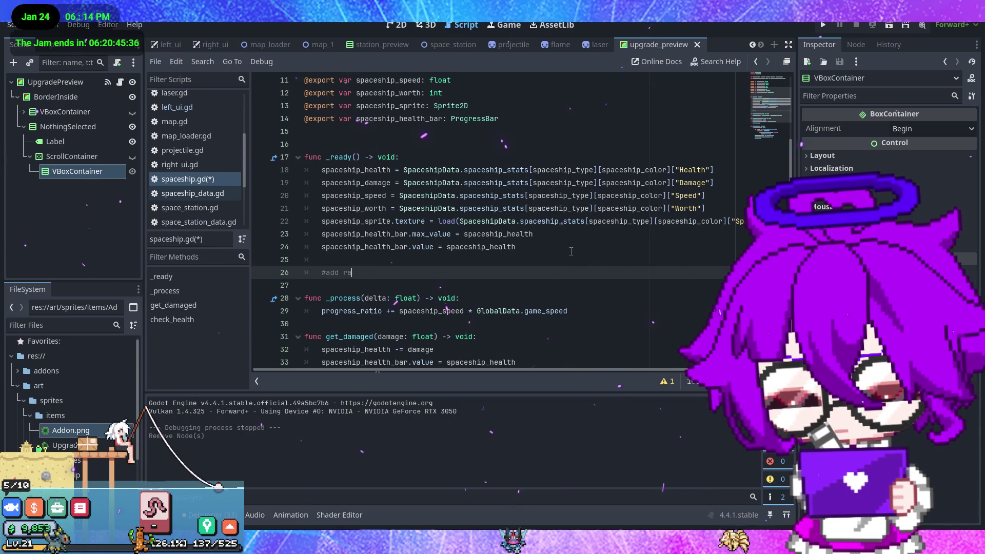
{"action": "type", "text": "ndom u"}
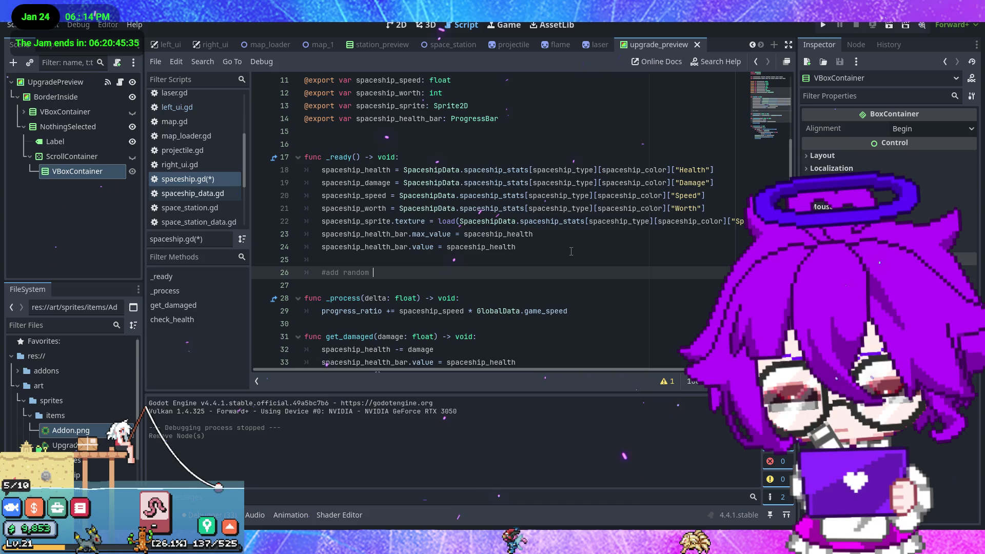
{"action": "type", "text": "pgrade"}
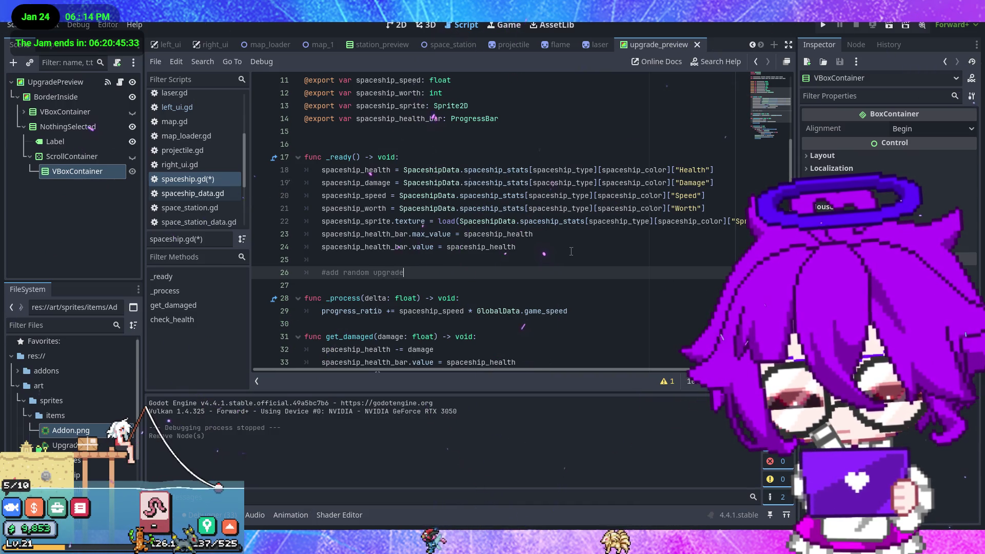
{"action": "type", "text": " to inv"}
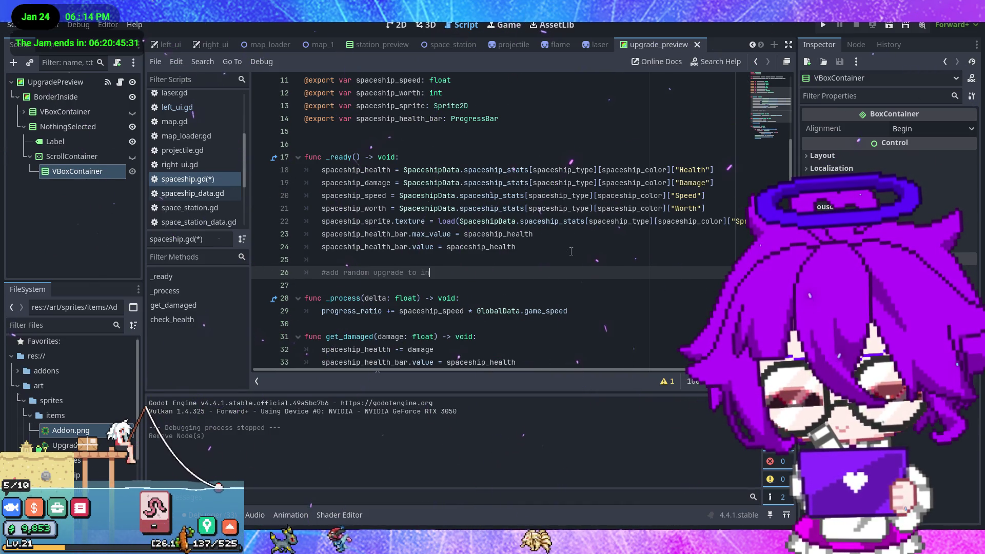
{"action": "left_click", "coordinate": [328, 272]}
{"action": "type", "text": "TEMP"}
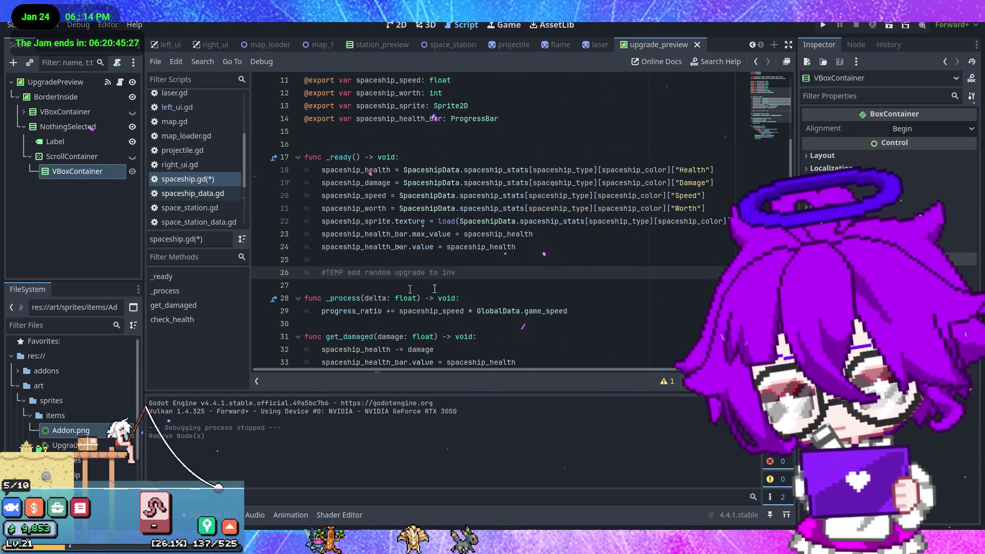
{"action": "key", "text": "Return"}
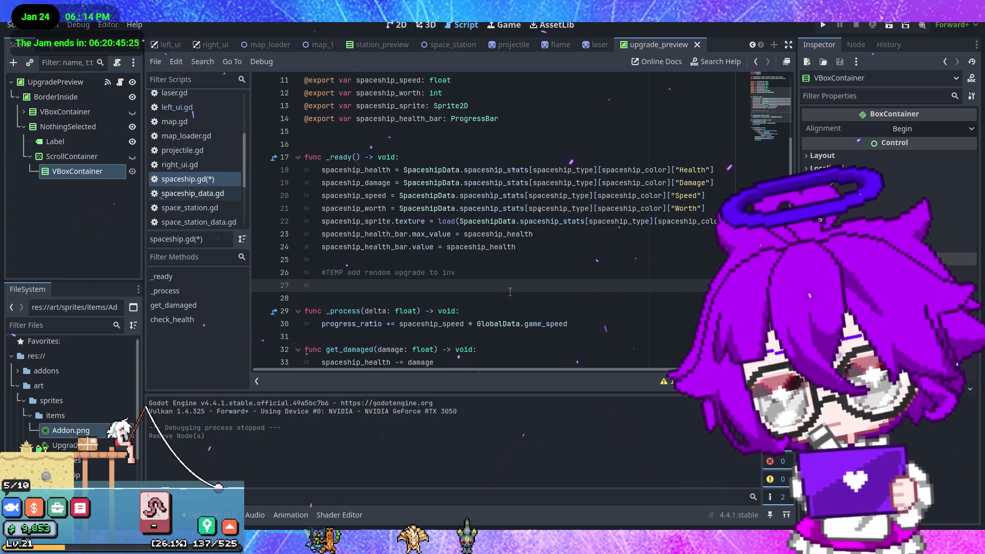
{"action": "scroll", "coordinate": [509, 292], "scroll_direction": "down", "scroll_amount": 1}
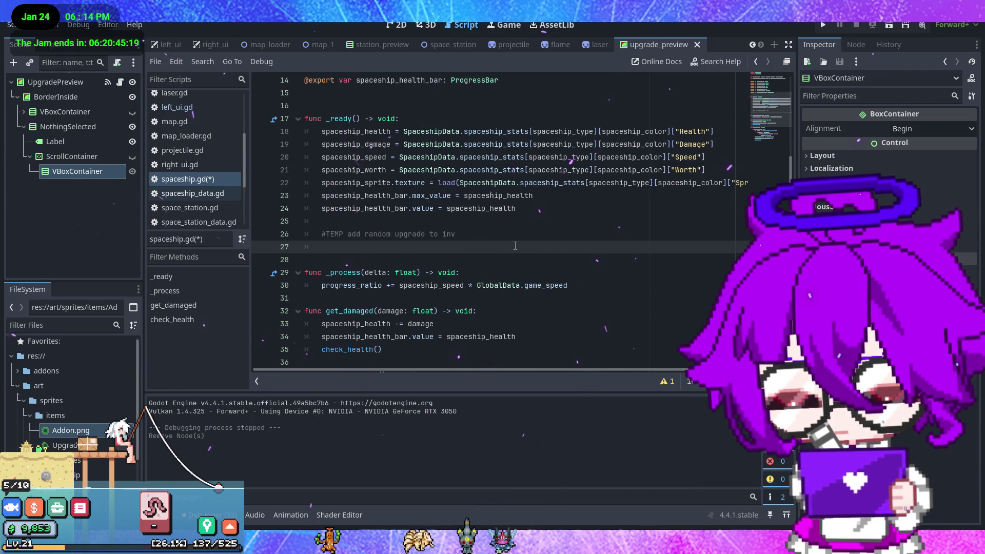
{"action": "scroll", "coordinate": [217, 202], "scroll_direction": "down", "scroll_amount": 2}
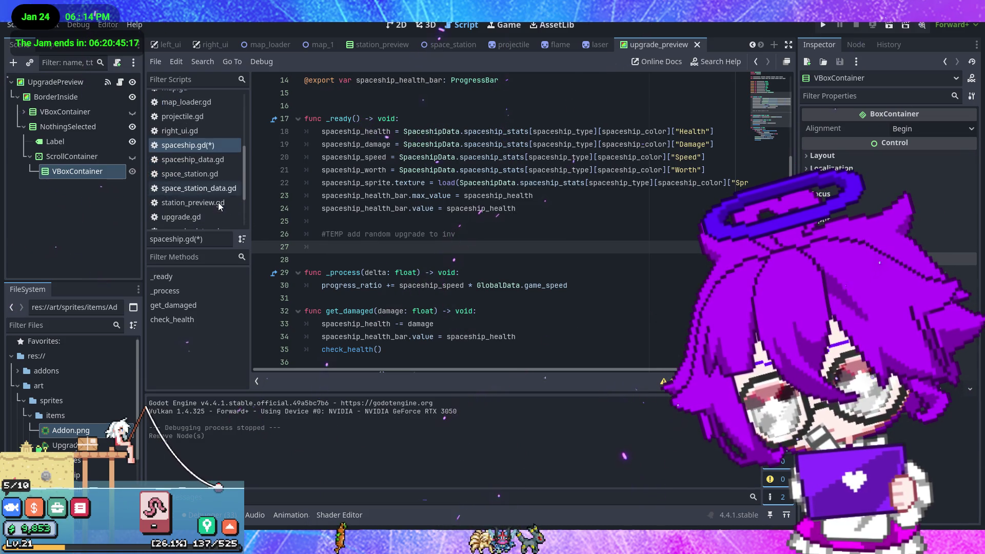
In upgrade.gd, rename the _ready function to _init and save.
{"action": "left_click", "coordinate": [208, 201]}
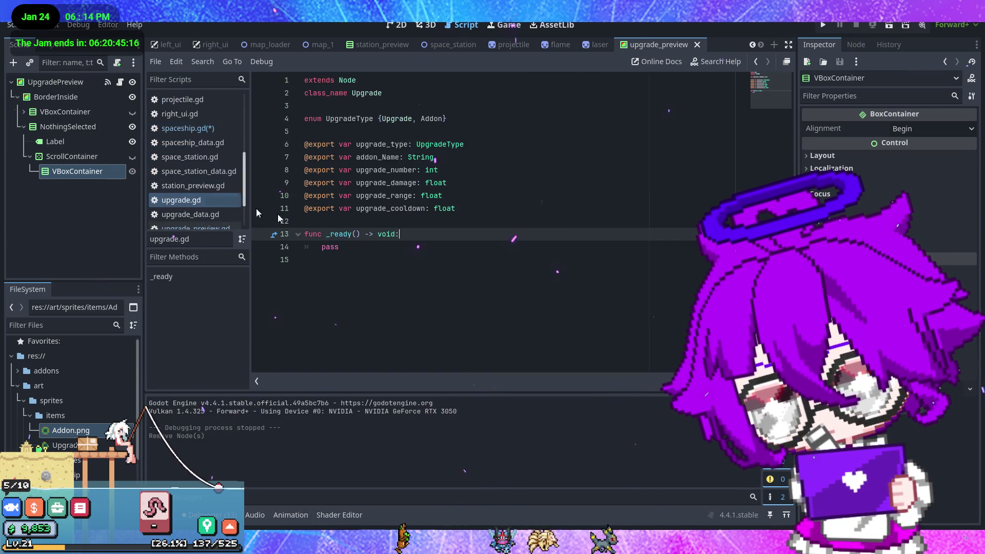
{"action": "left_click", "coordinate": [381, 248]}
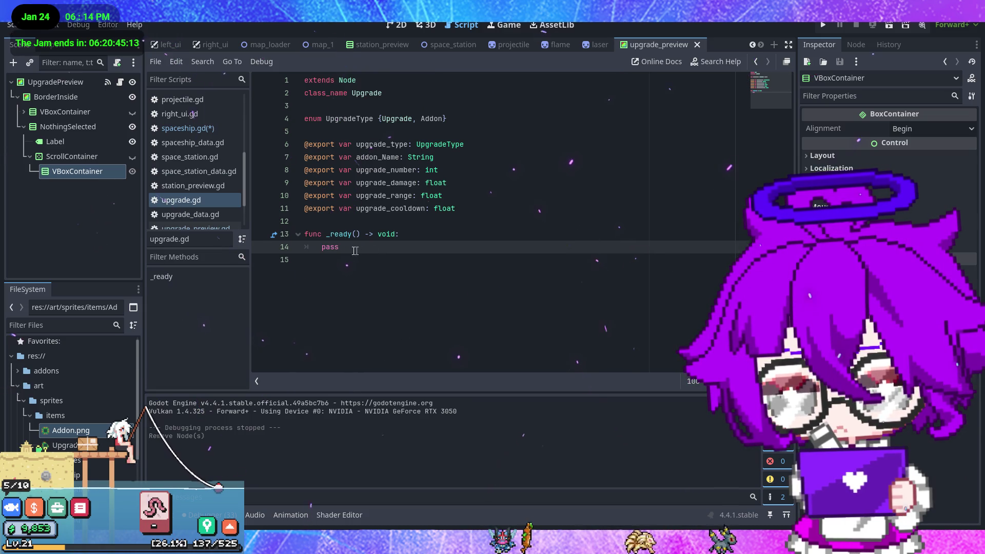
{"action": "left_click", "coordinate": [347, 234]}
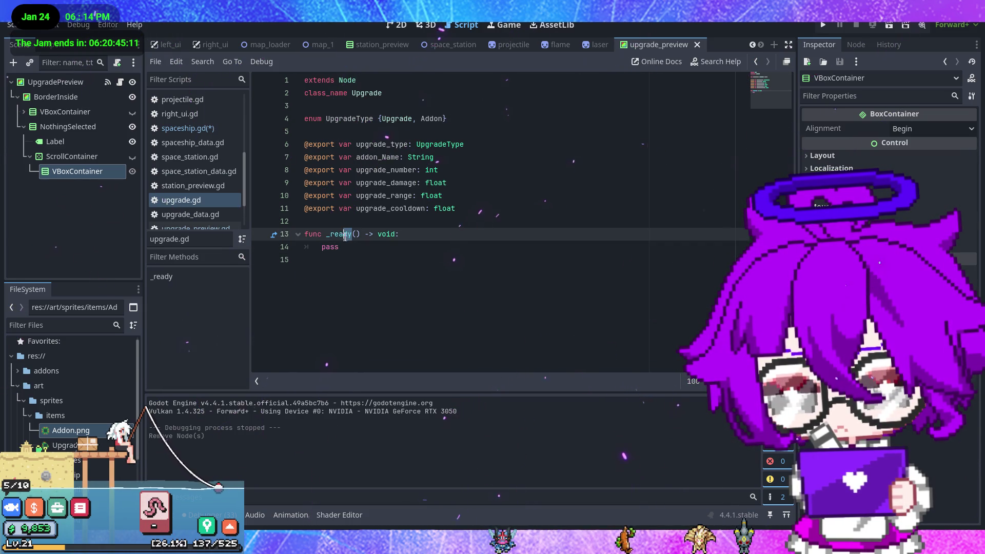
{"action": "left_click_drag", "start_coordinate": [334, 236], "coordinate": [333, 237]}
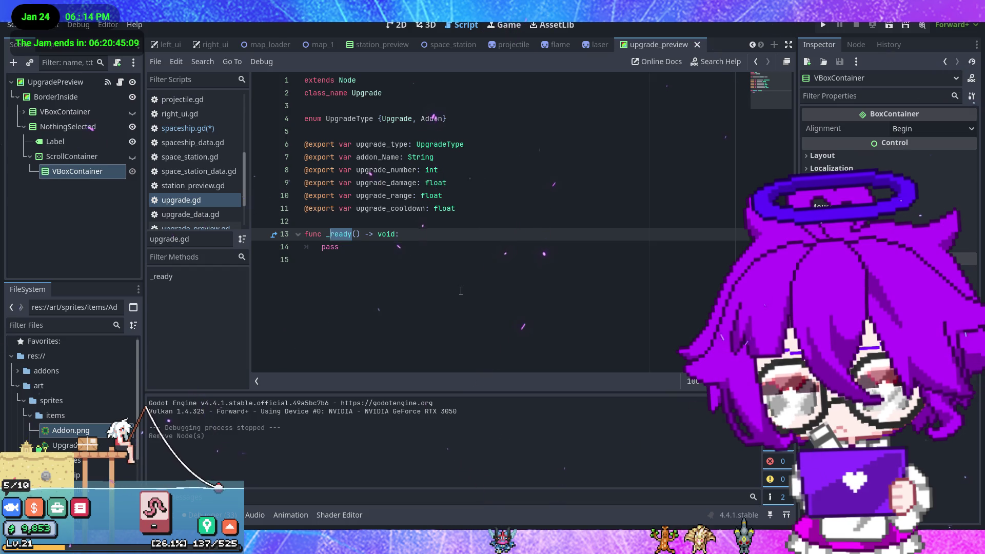
{"action": "type", "text": "init"}
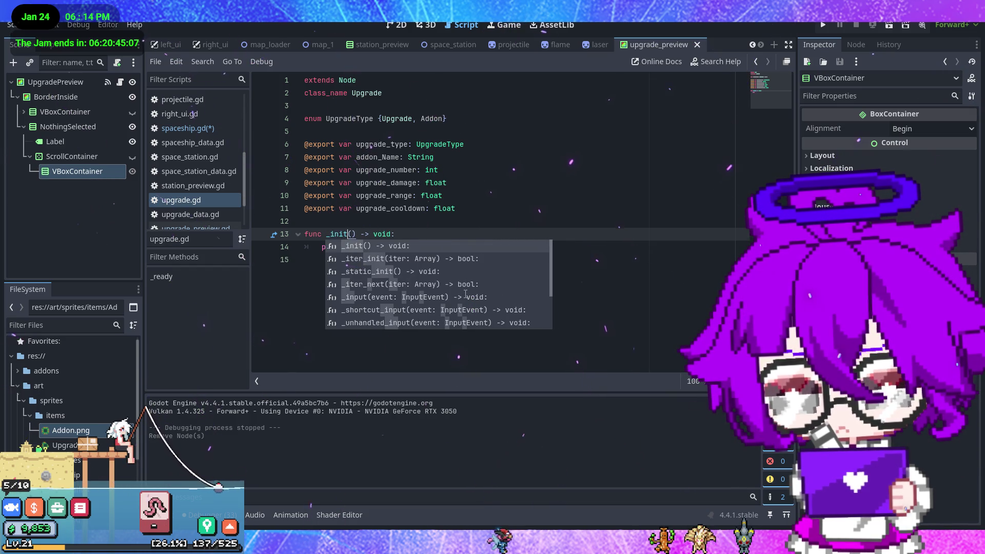
{"action": "key", "text": "Return"}
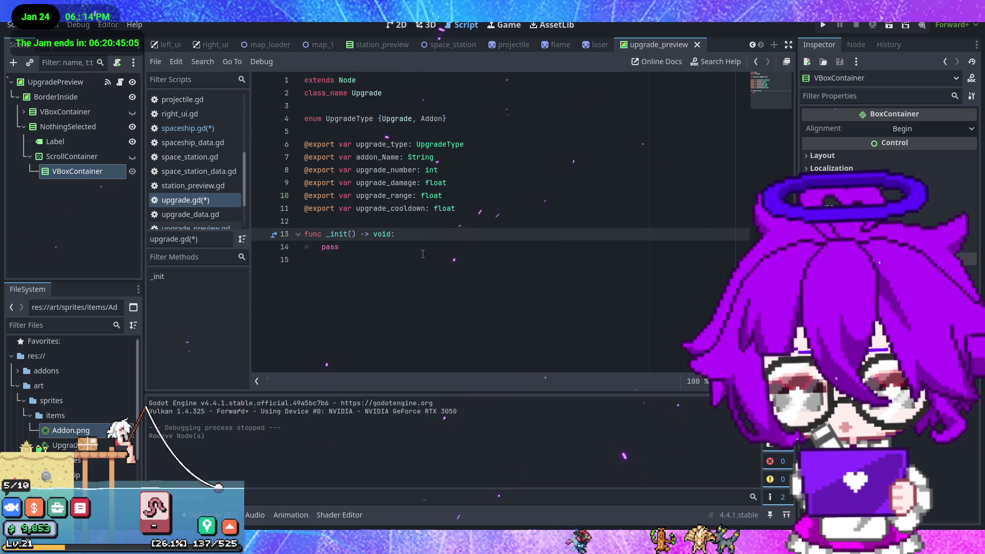
{"action": "key", "text": "ctrl+s"}
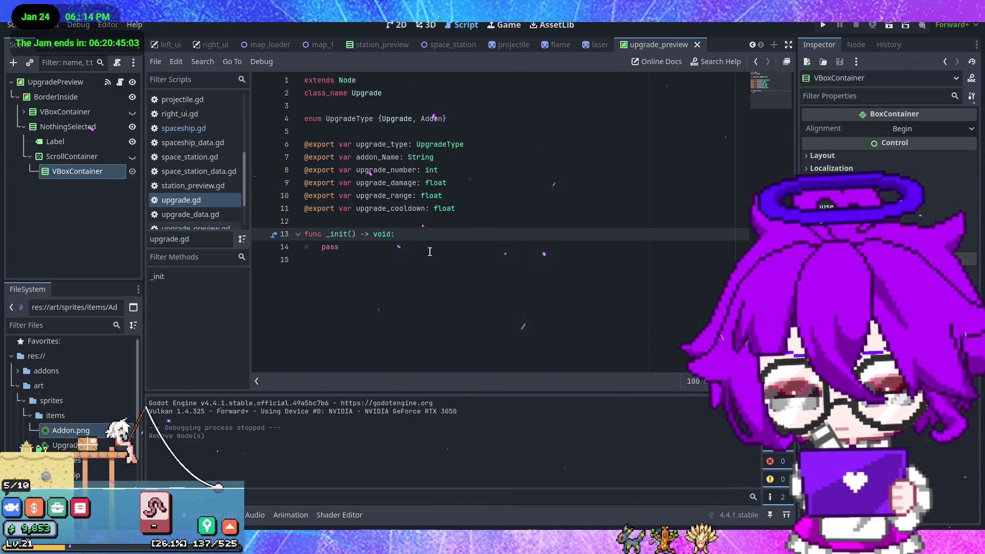
Give _init the parameters 'type: int, identifier'.
{"action": "left_click", "coordinate": [368, 250]}
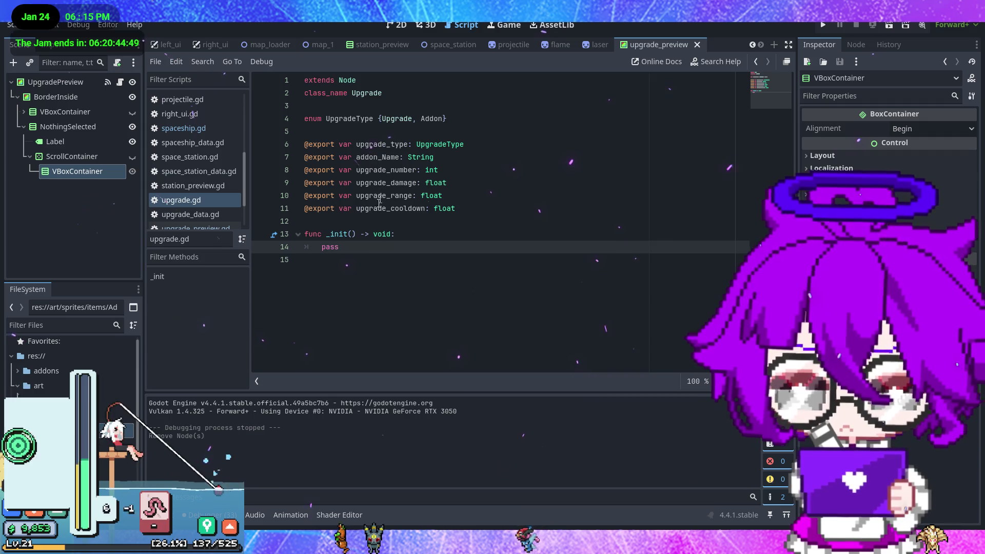
{"action": "left_click", "coordinate": [356, 233]}
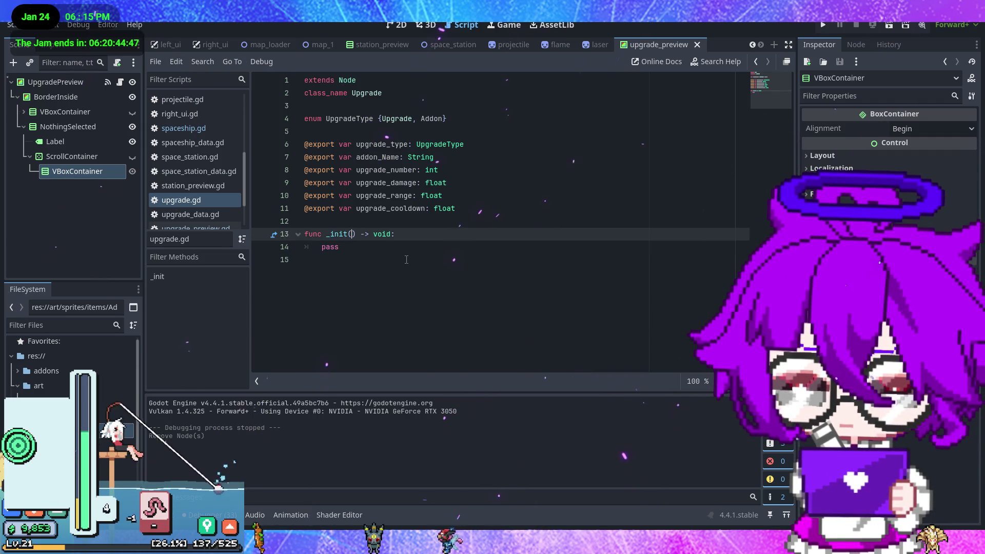
{"action": "type", "text": "type"}
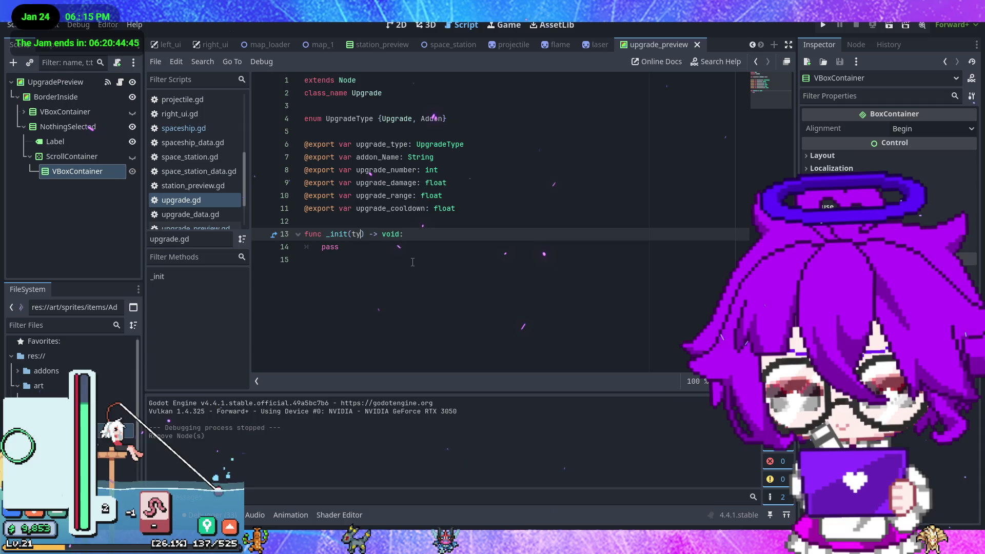
{"action": "type", "text": ": int"}
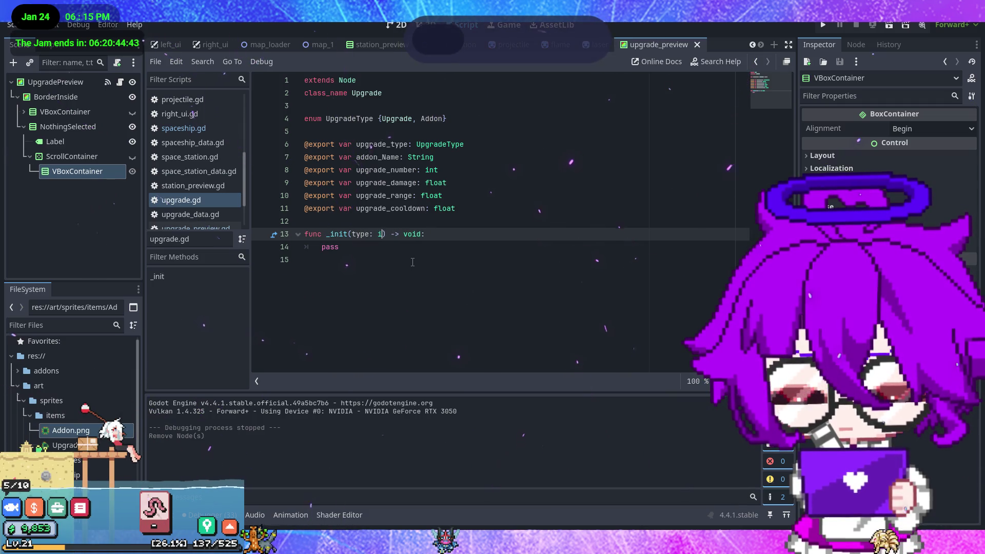
{"action": "type", "text": ", i"}
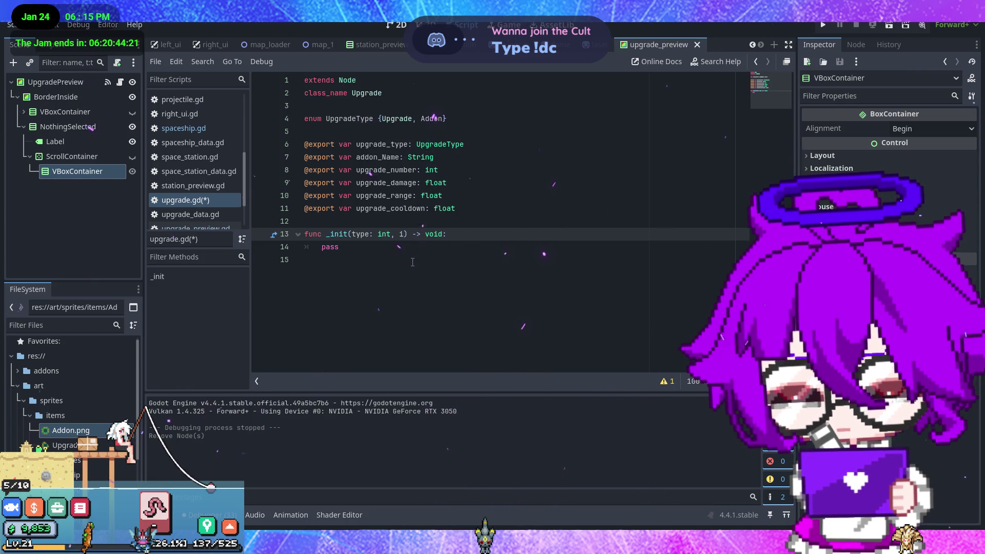
{"action": "type", "text": "dentifier"}
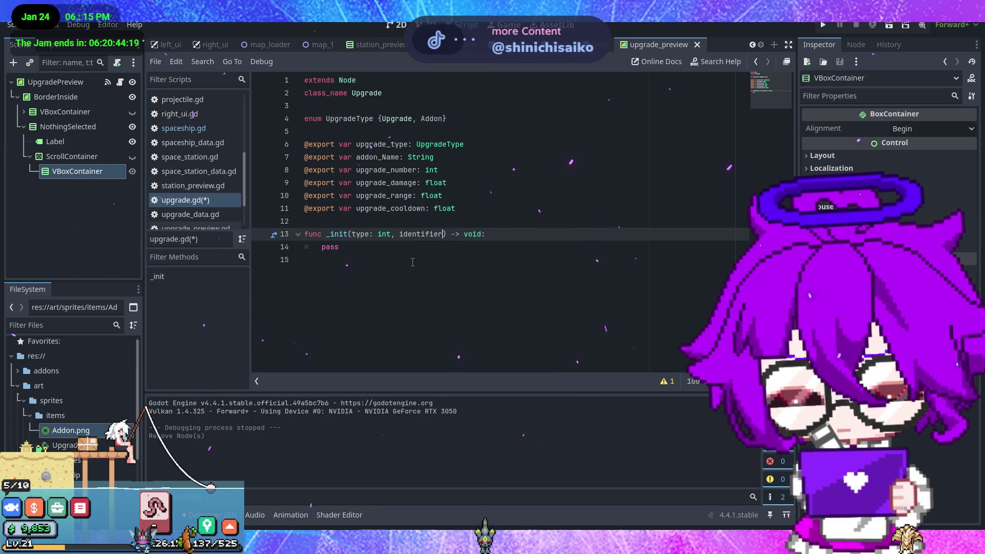
{"action": "left_click", "coordinate": [472, 246]}
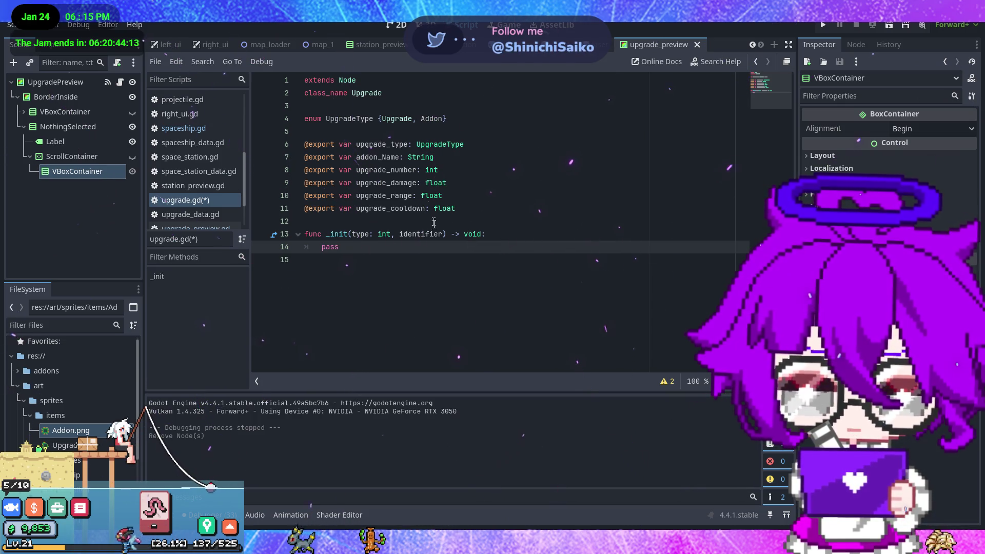
{"action": "double_click", "coordinate": [388, 157]}
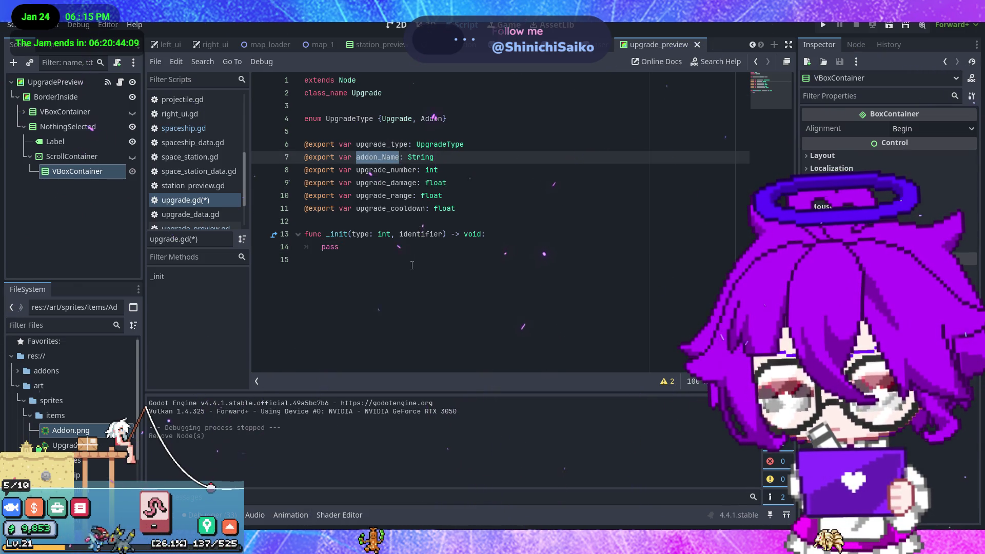
{"action": "left_click", "coordinate": [366, 235]}
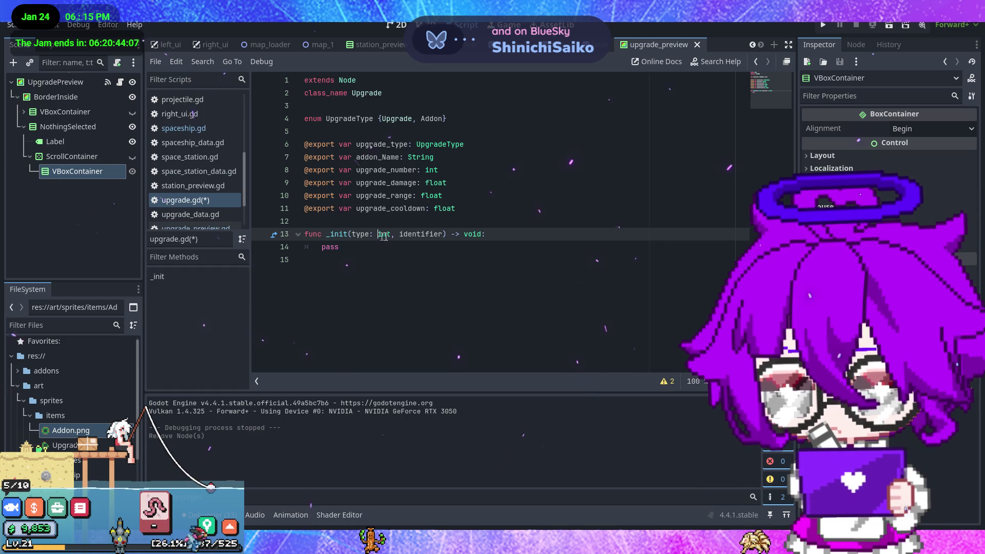
{"action": "left_click", "coordinate": [367, 245]}
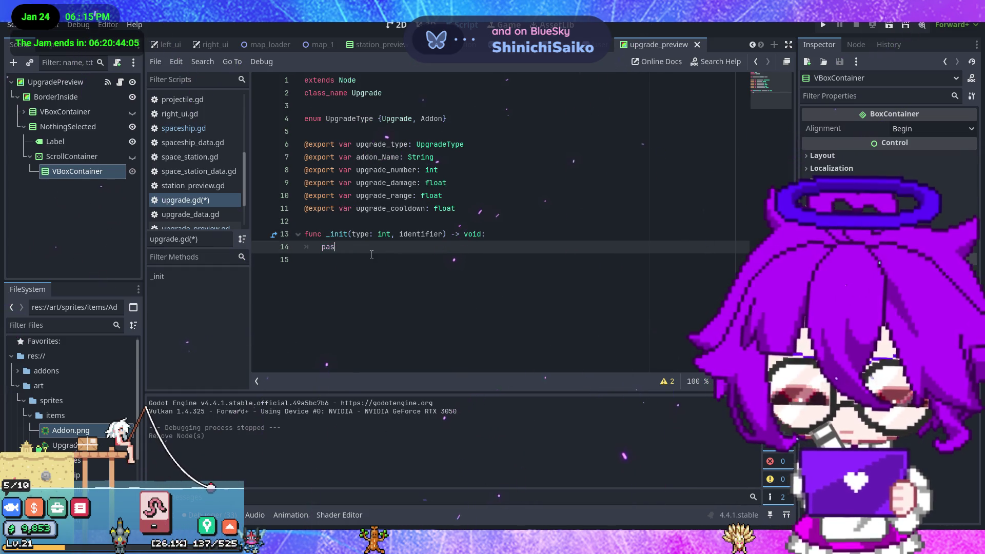
Add 'if type == 0: print(identifier)' and an 'if type == 1' placeholder print to _init, then save.
{"action": "type", "text": "iftype == 0:"}
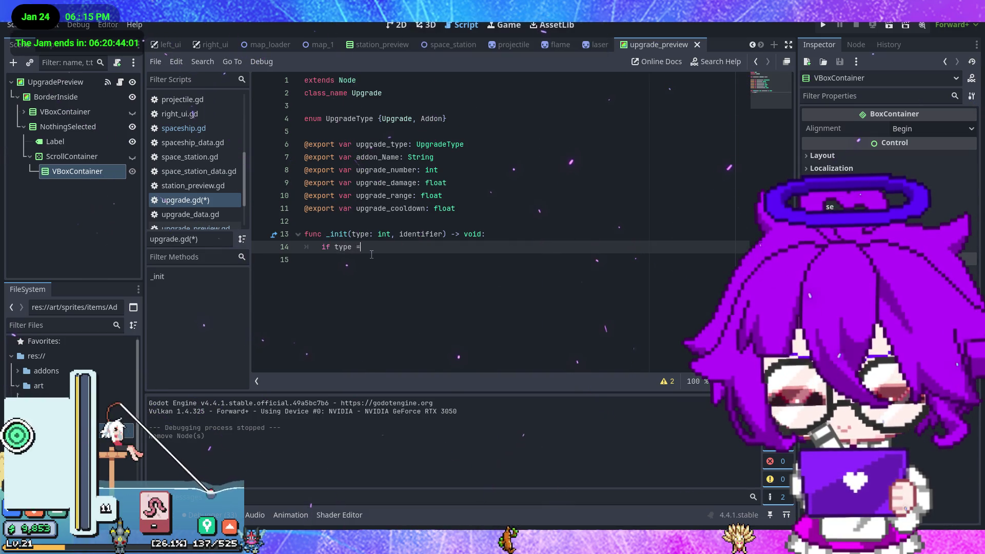
{"action": "key", "text": "Return"}
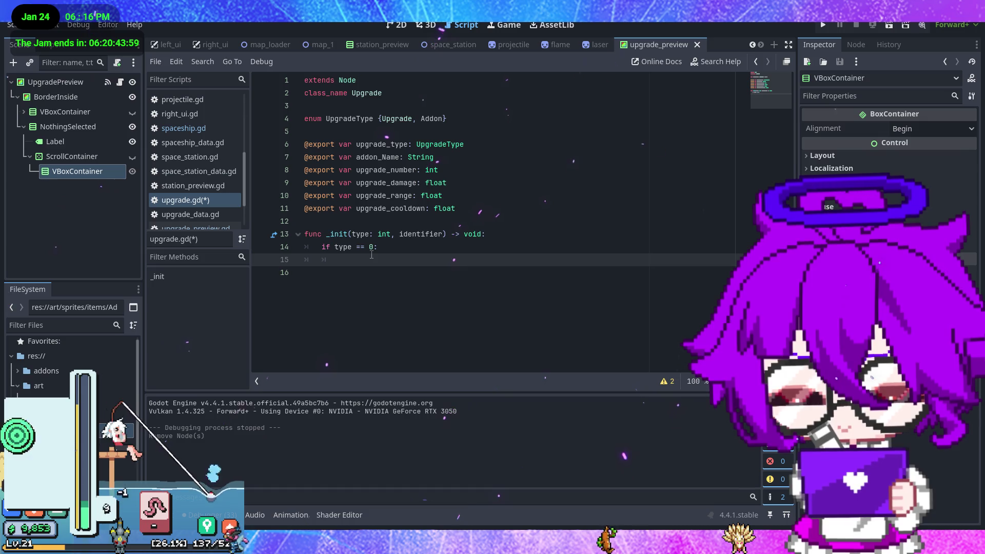
{"action": "type", "text": "print("}
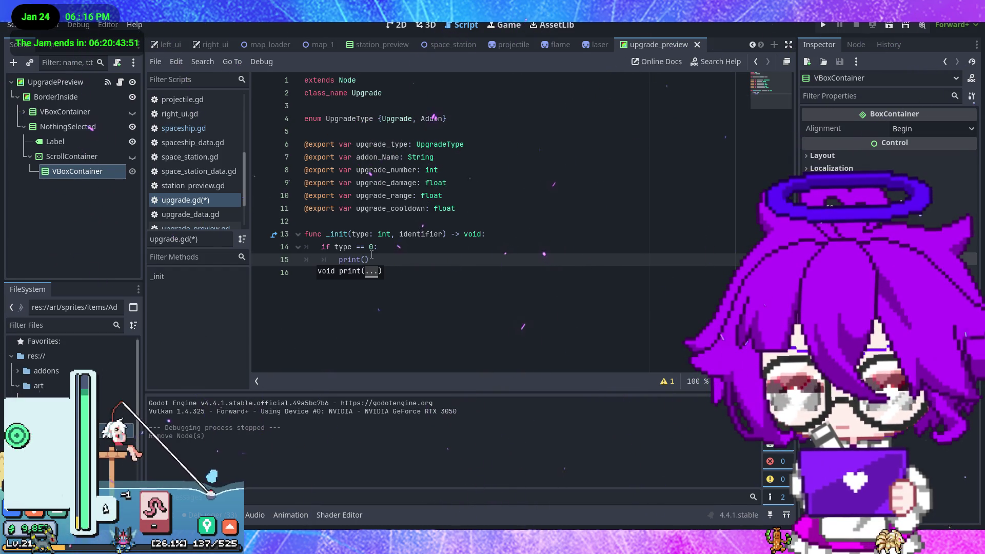
{"action": "type", "text": "\""}
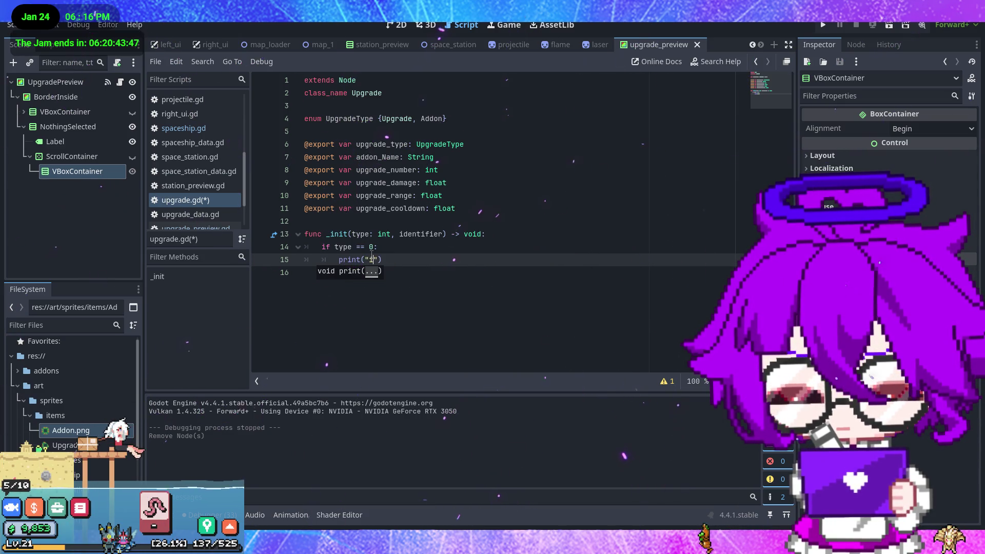
{"action": "key", "text": "Return"}
{"action": "key", "text": "Return"}
{"action": "key", "text": "BackSpace"}
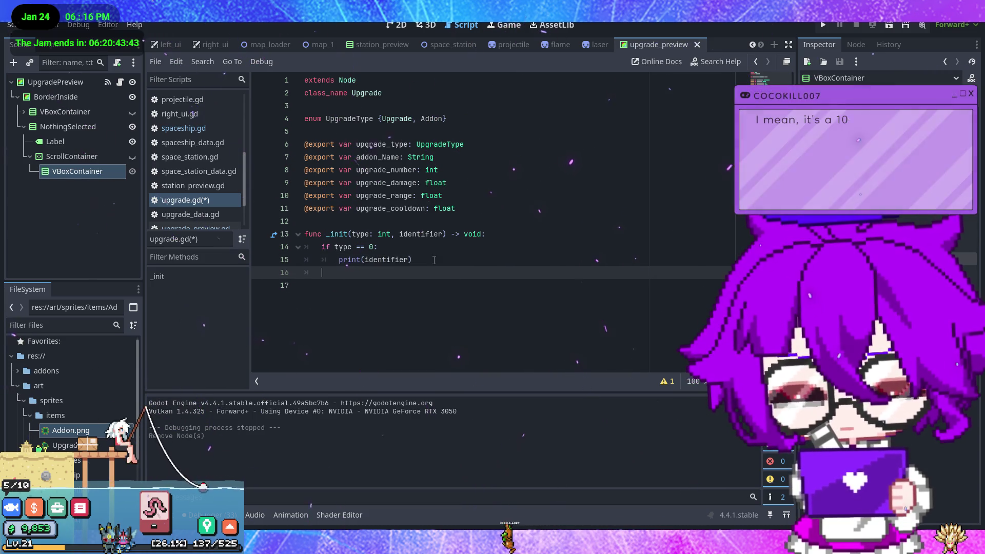
{"action": "type", "text": "if type"}
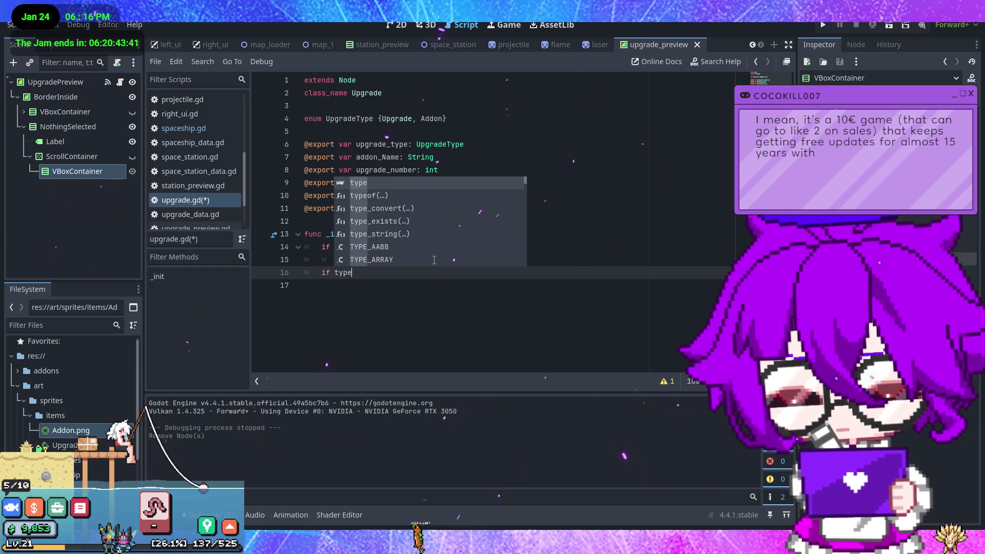
{"action": "type", "text": " == 1:"}
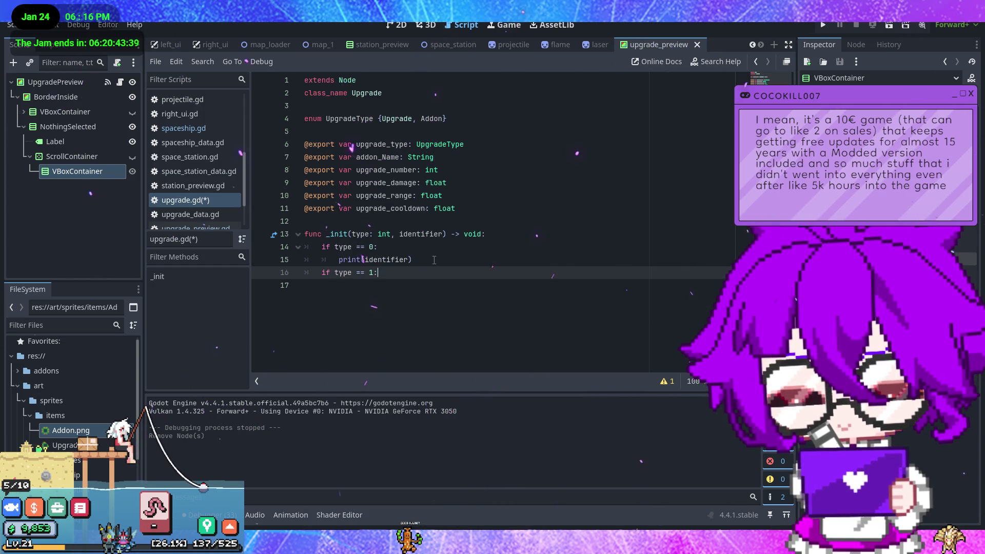
{"action": "key", "text": "Return"}
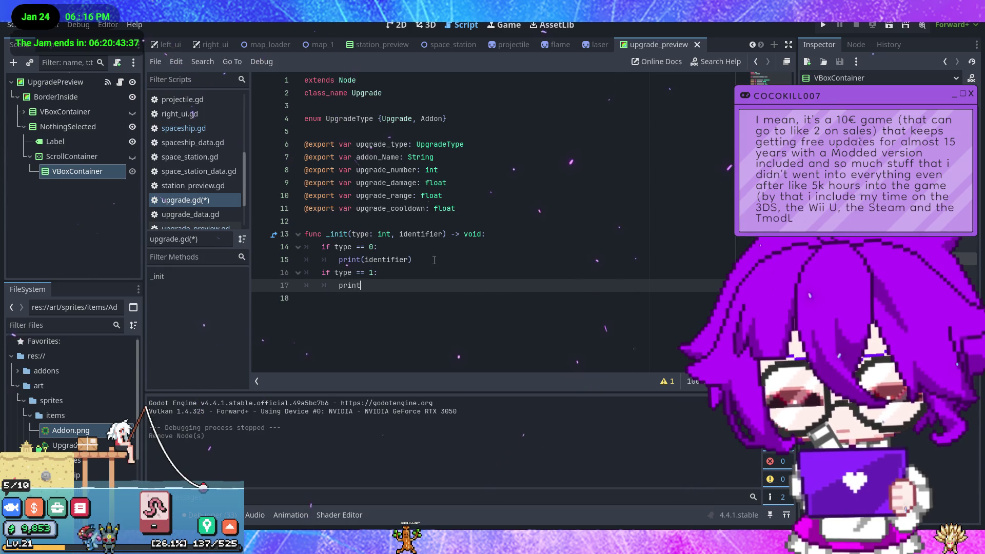
{"action": "type", "text": "(\"oia"}
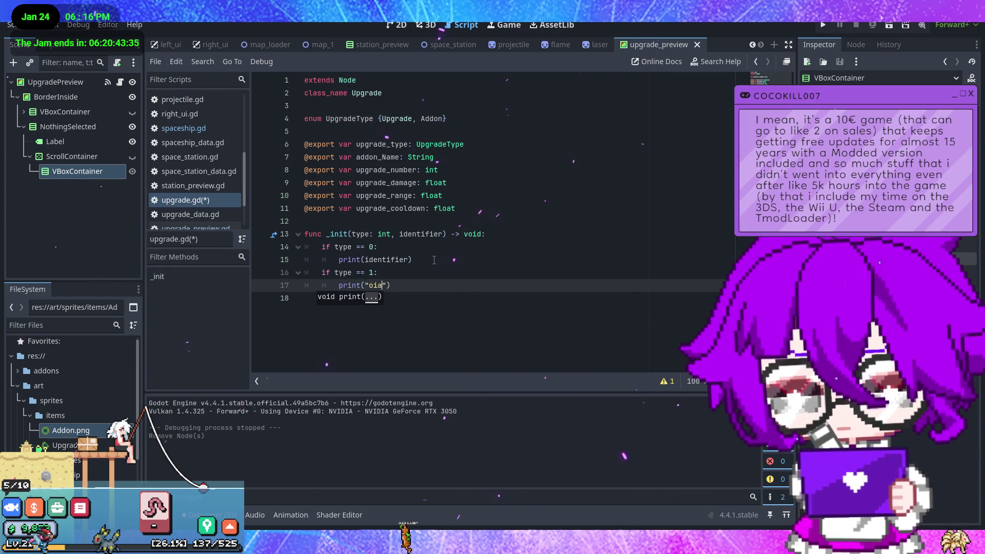
{"action": "type", "text": "dhiaszdhiuguzdtgauidgi"}
{"action": "key", "text": "ctrl+s"}
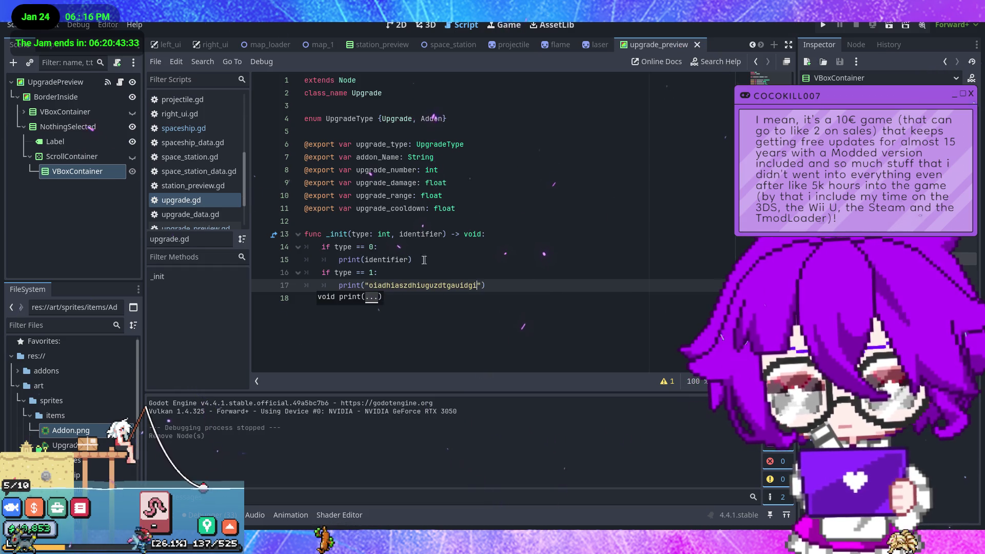
{"action": "key", "text": "End"}
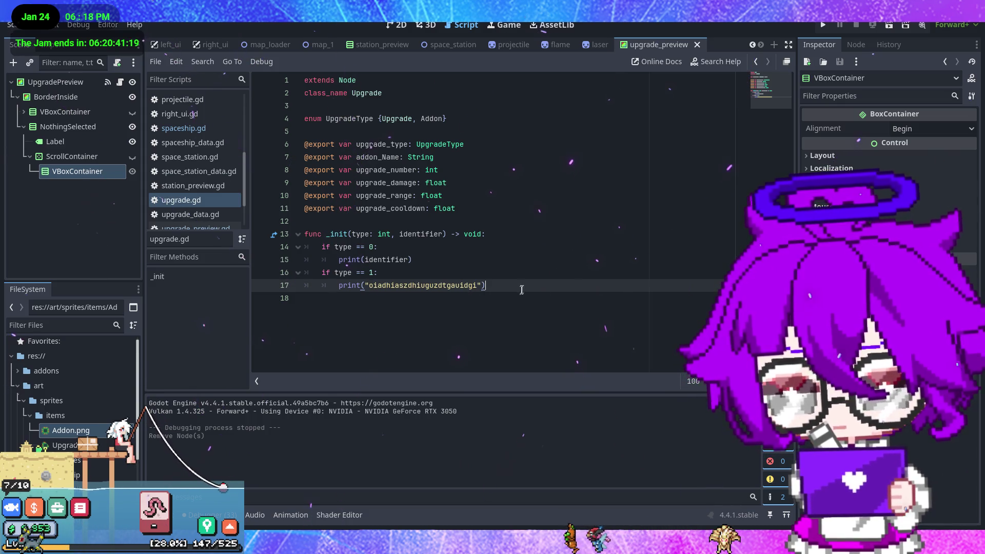
{"action": "key", "text": "ctrl+s"}
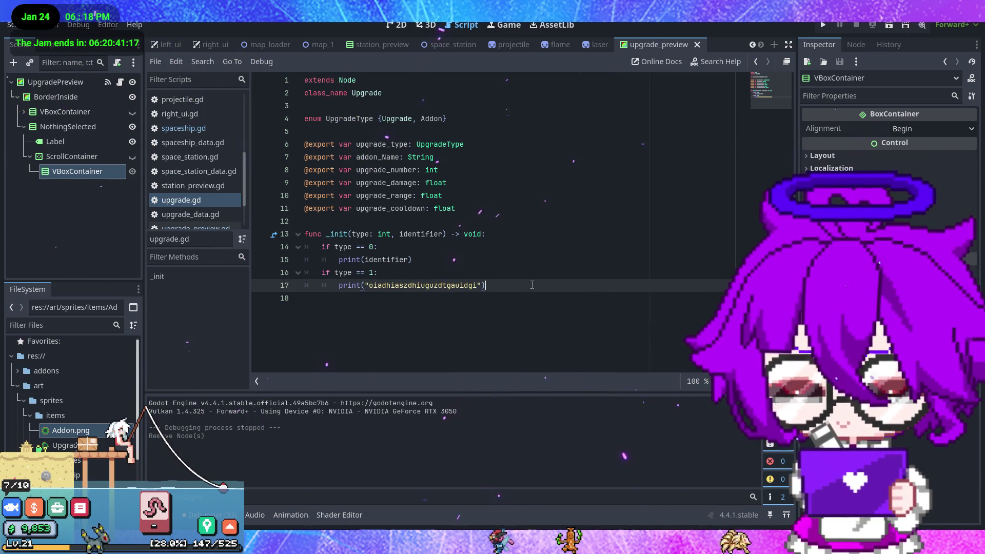
{"action": "left_click", "coordinate": [183, 129]}
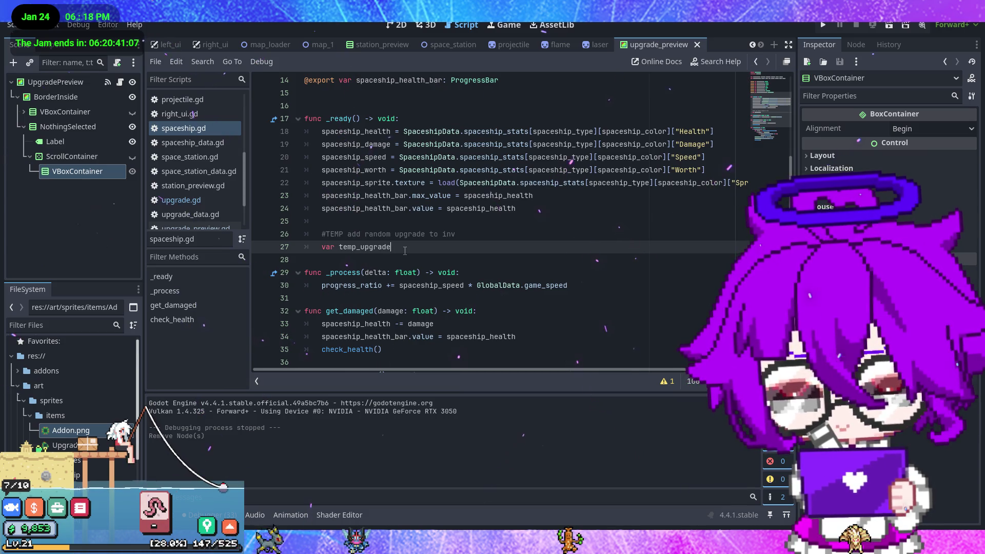
Complete 'var temp_upgrade: Upgrade = Upgrade.new(0, 1)' with autocomplete and save spaceship.gd.
{"action": "type", "text": ": Upgr"}
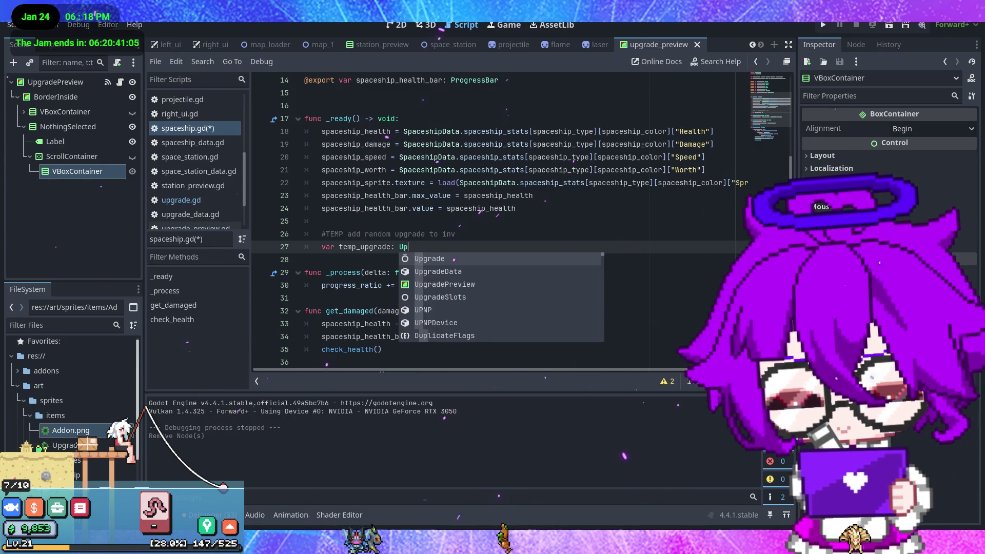
{"action": "key", "text": "Return"}
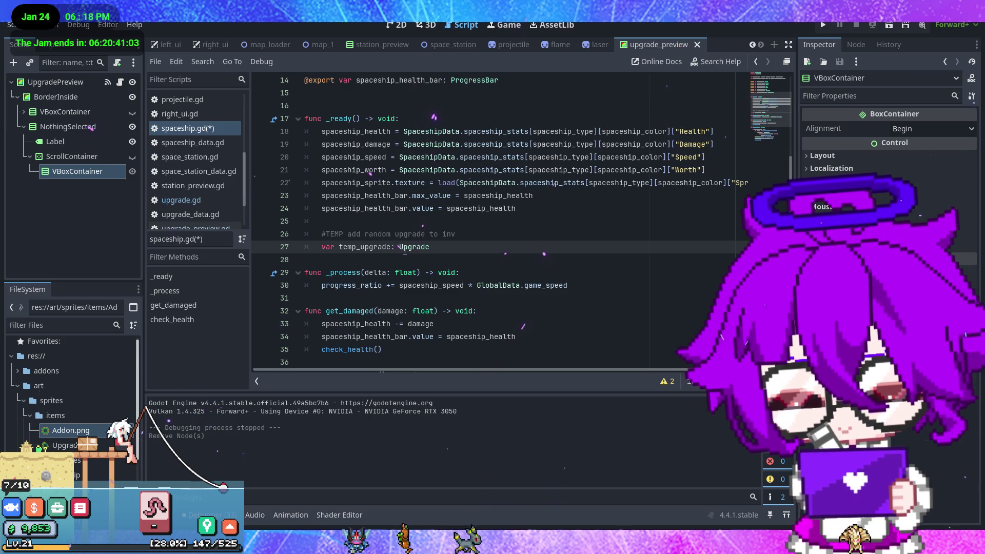
{"action": "type", "text": " ="}
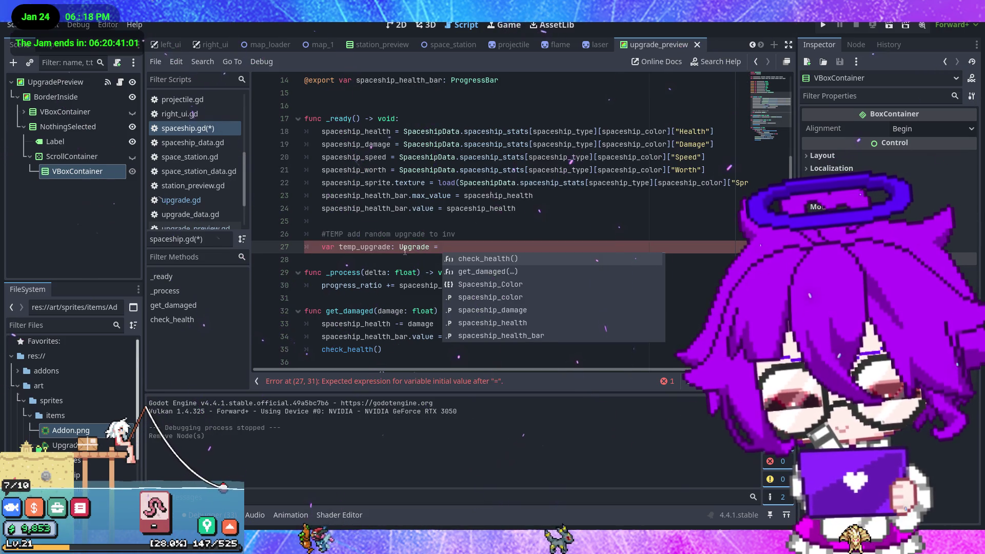
{"action": "type", "text": " Upgr"}
{"action": "key", "text": "Return"}
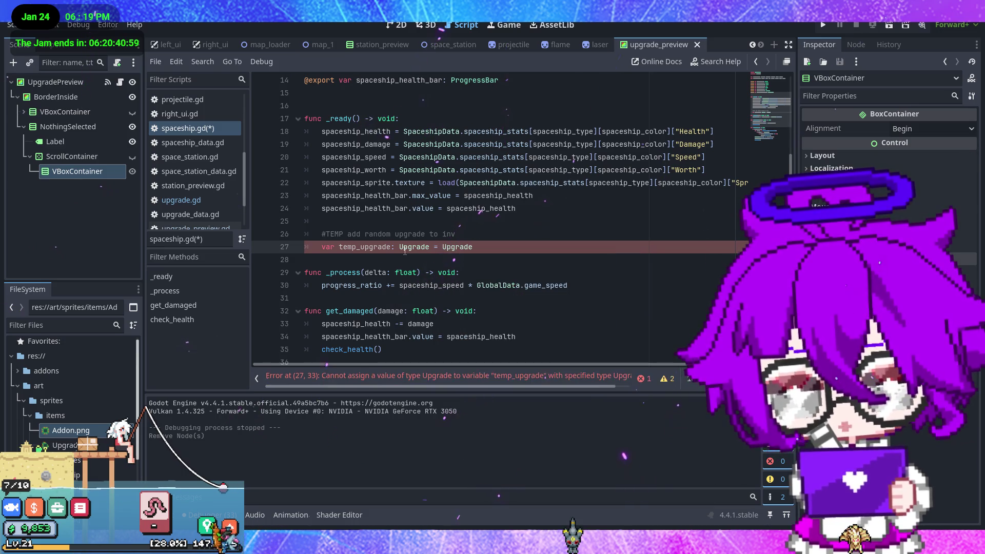
{"action": "key", "text": "Return"}
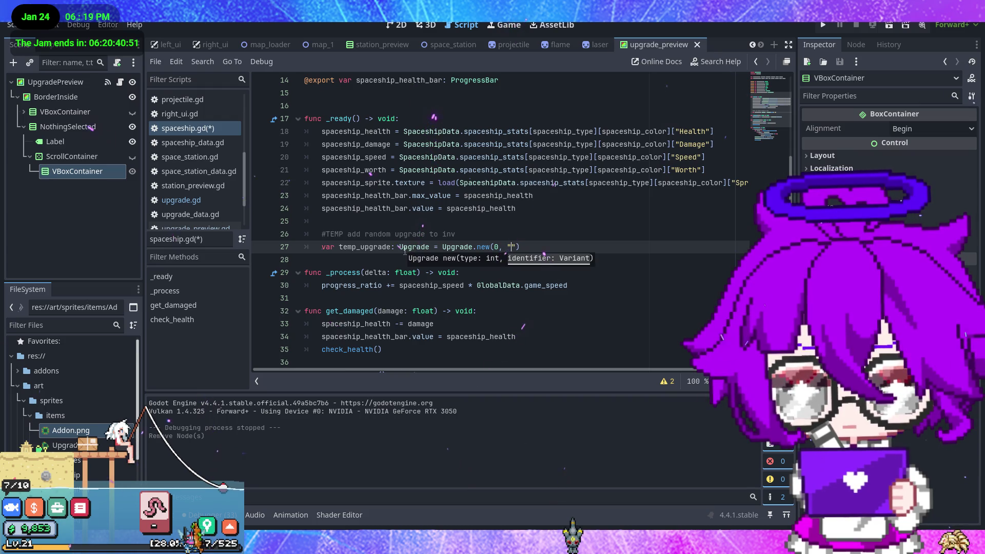
{"action": "key", "text": "ctrl+s"}
{"action": "left_click", "coordinate": [549, 247]}
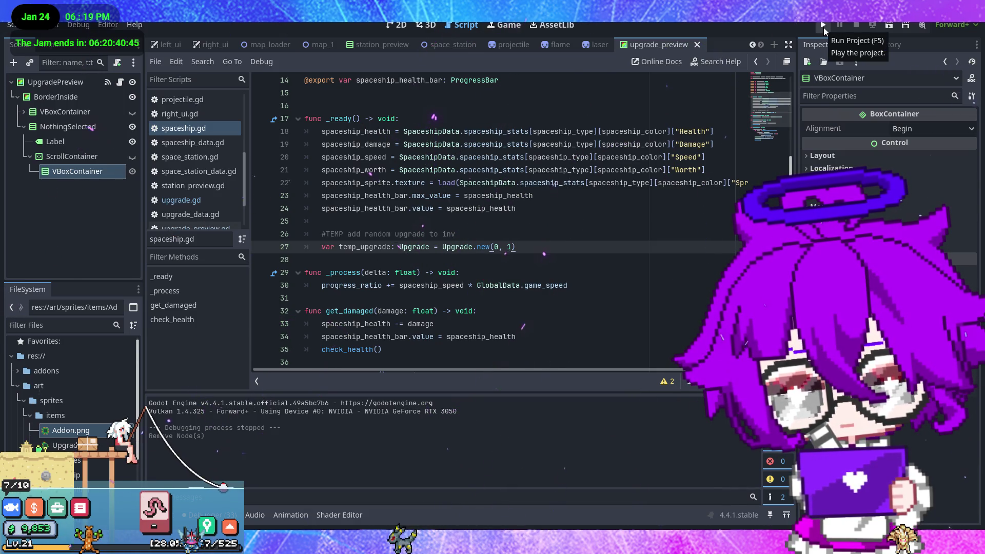
{"action": "left_click", "coordinate": [823, 26]}
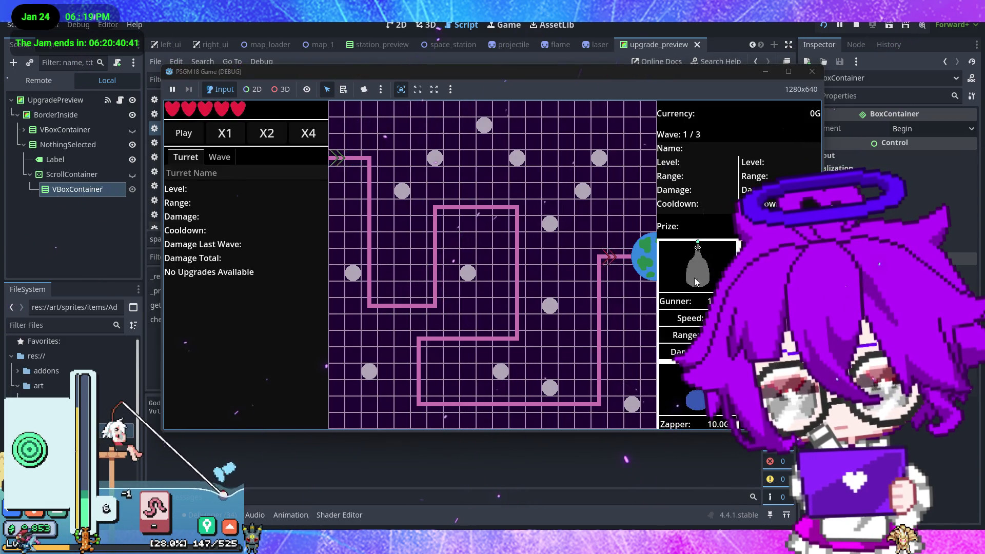
{"action": "mouse_move", "coordinate": [694, 278]}
{"action": "left_mouse_down"}
{"action": "mouse_move", "coordinate": [595, 262]}
{"action": "mouse_move", "coordinate": [440, 270]}
{"action": "mouse_move", "coordinate": [395, 170]}
{"action": "left_mouse_up"}
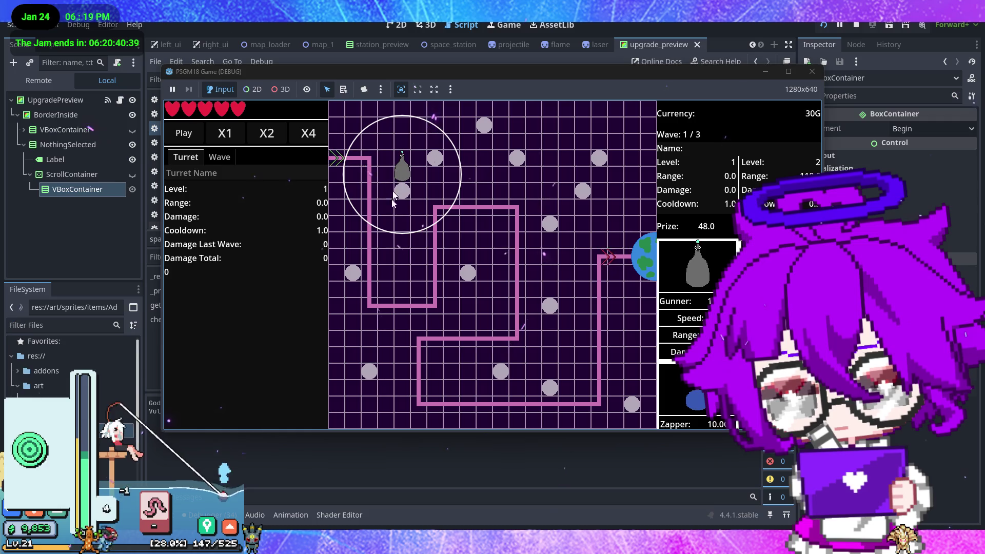
{"action": "left_click", "coordinate": [404, 175]}
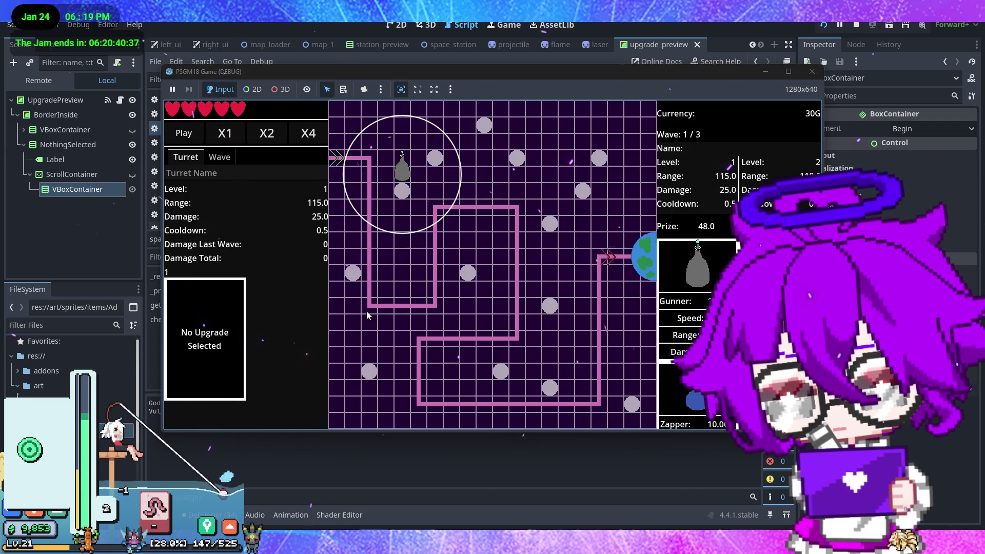
{"action": "left_click", "coordinate": [809, 72]}
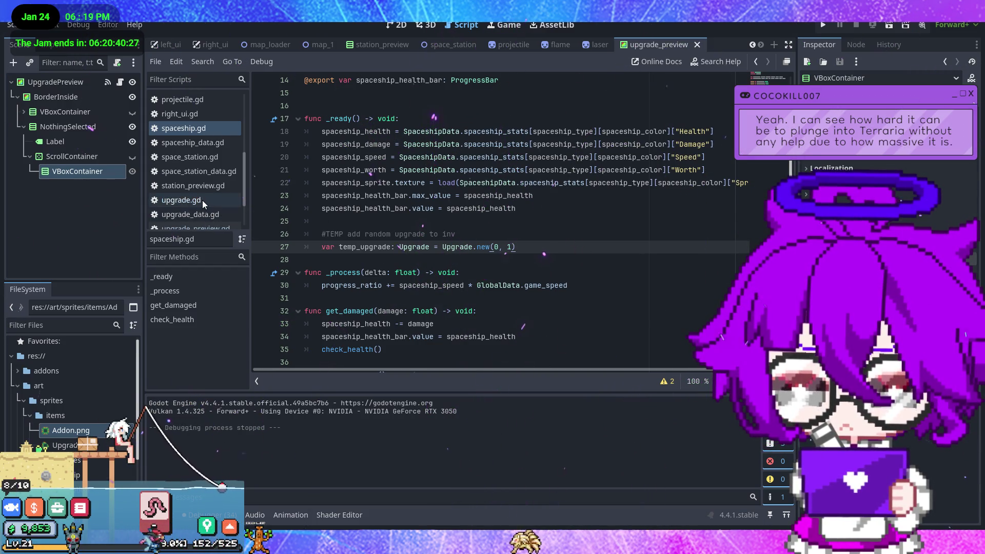
In upgrade.gd, add a test print line at the start of _init.
{"action": "left_click", "coordinate": [226, 203]}
{"action": "left_click", "coordinate": [529, 234]}
{"action": "key", "text": "Return"}
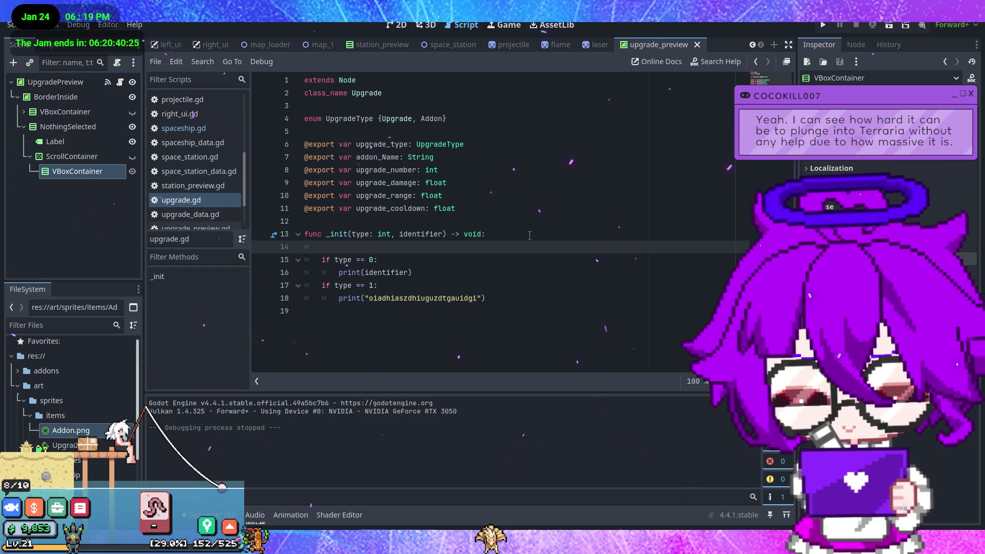
{"action": "type", "text": "print(\"asodhiuadheiugs"}
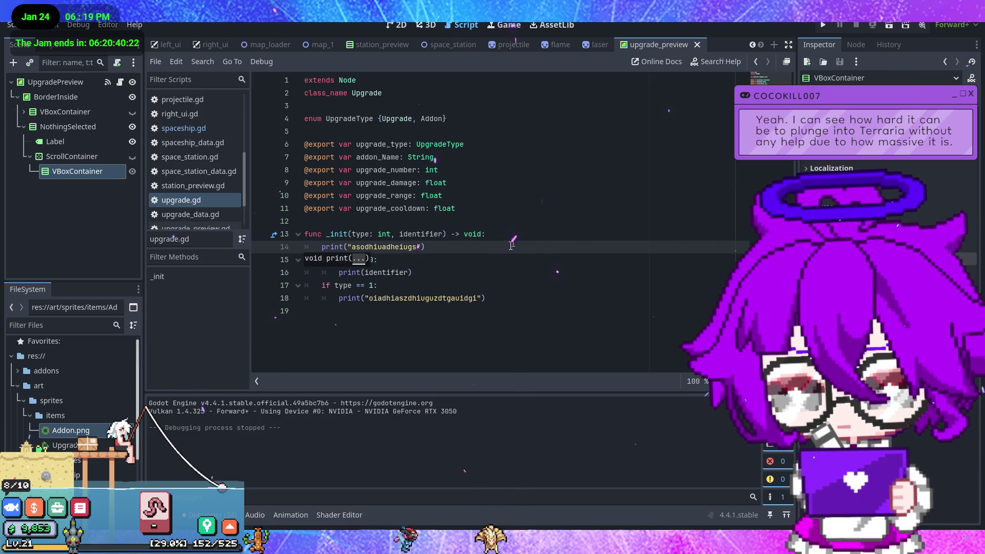
{"action": "key", "text": "End"}
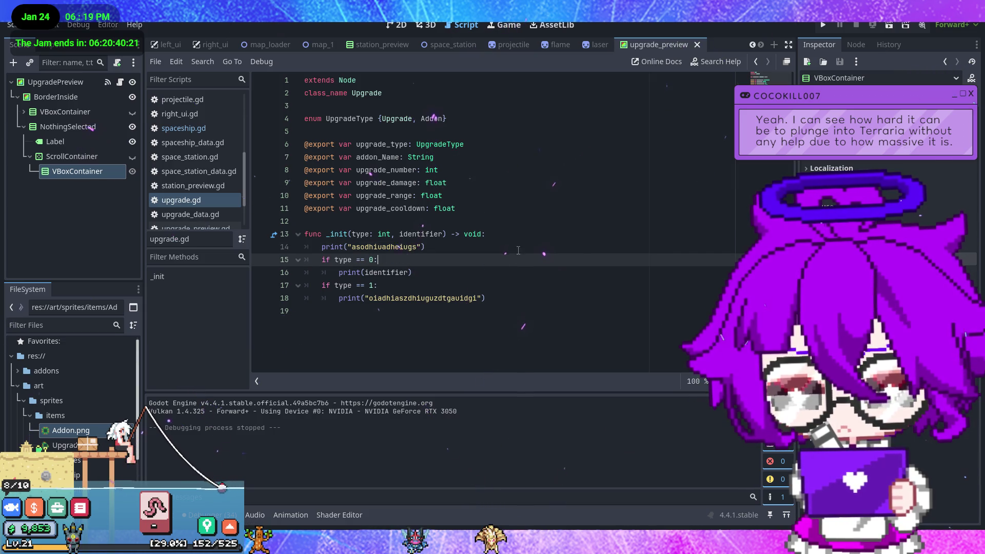
Replace 'if type == 1:' with 'else:', save, and run the game again.
{"action": "left_click", "coordinate": [331, 285]}
{"action": "type", "text": "else"}
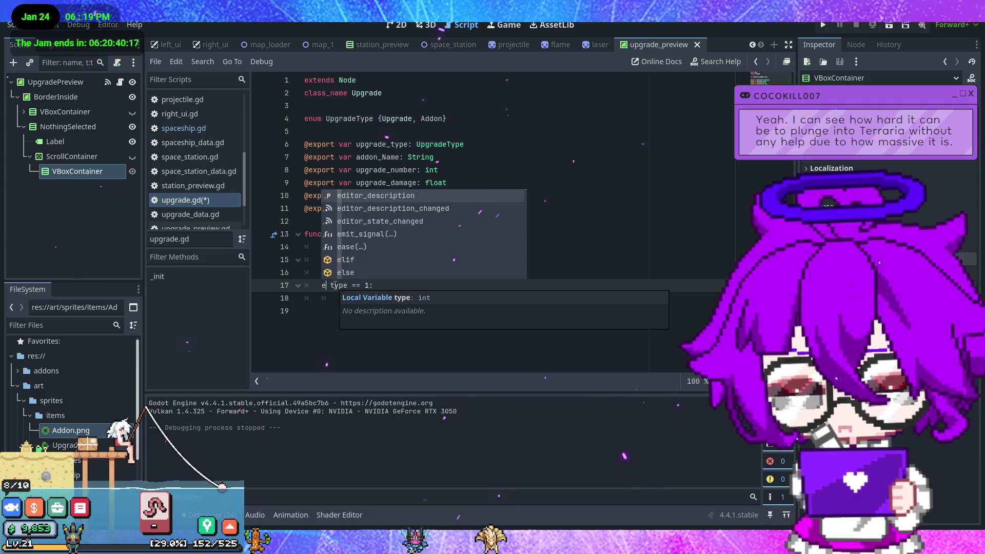
{"action": "key", "text": "Delete"}
{"action": "key", "text": "Delete"}
{"action": "key", "text": "Delete"}
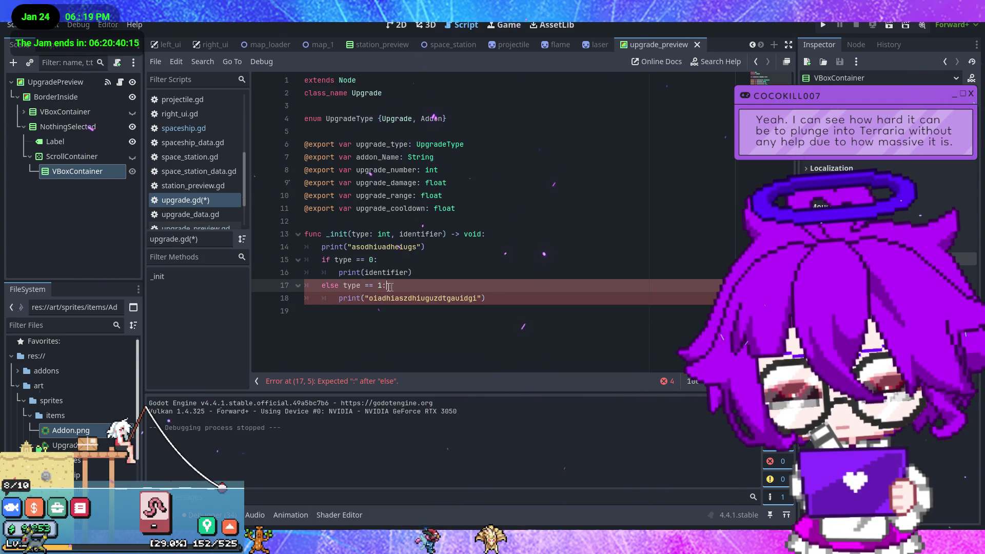
{"action": "key", "text": "BackSpace"}
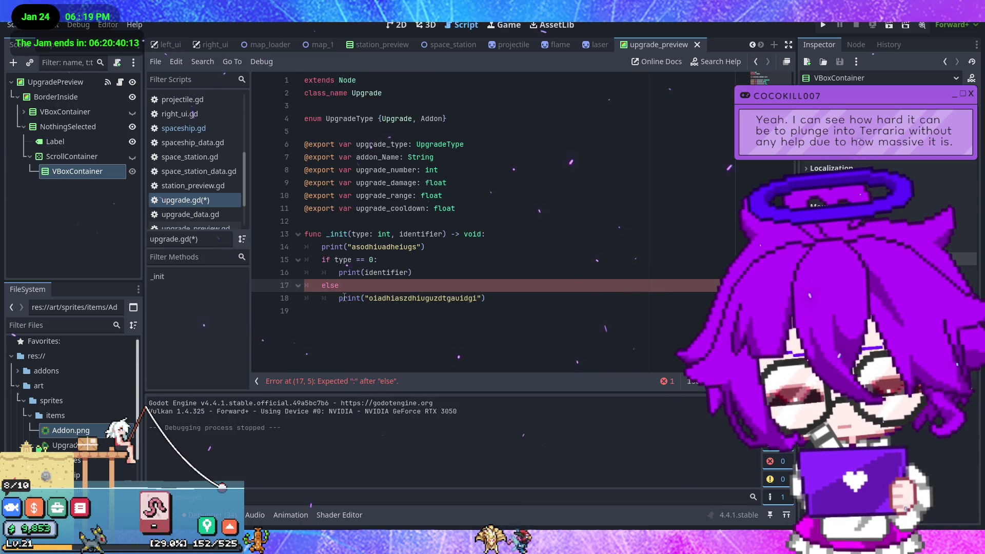
{"action": "type", "text": ":"}
{"action": "key", "text": "ctrl+s"}
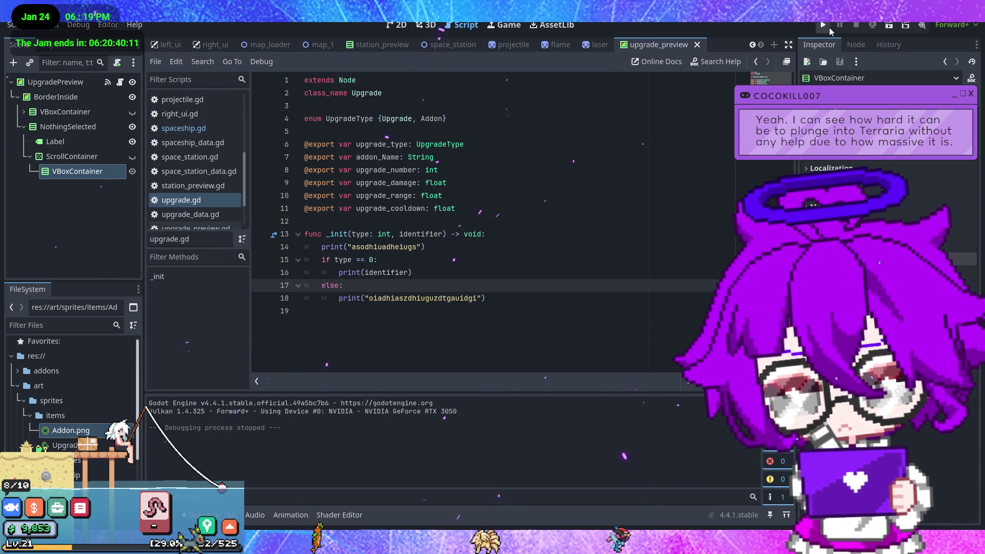
{"action": "left_click", "coordinate": [823, 25]}
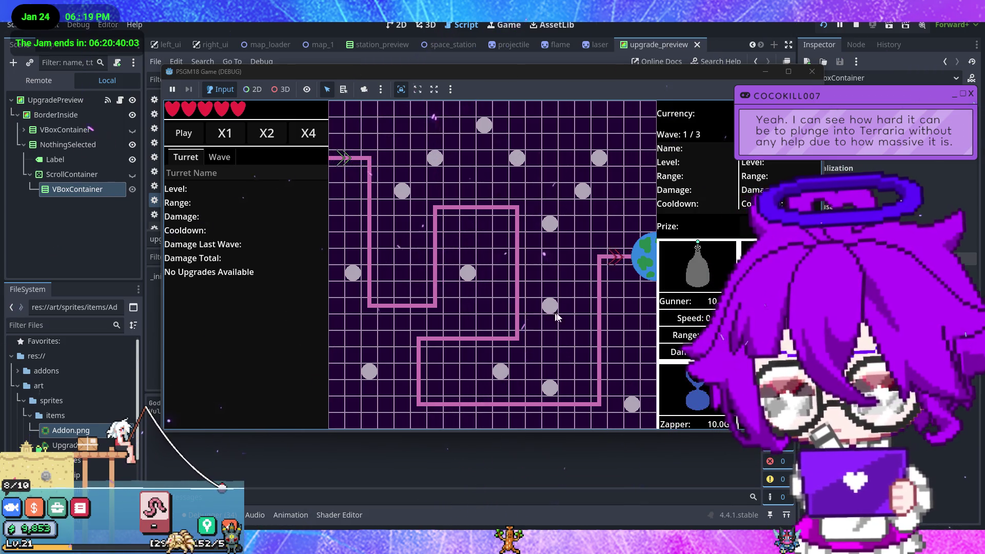
Place three Gunner turrets on the map until the currency is spent.
{"action": "mouse_move", "coordinate": [698, 264]}
{"action": "left_mouse_down"}
{"action": "mouse_move", "coordinate": [452, 265]}
{"action": "mouse_move", "coordinate": [402, 217]}
{"action": "left_mouse_up"}
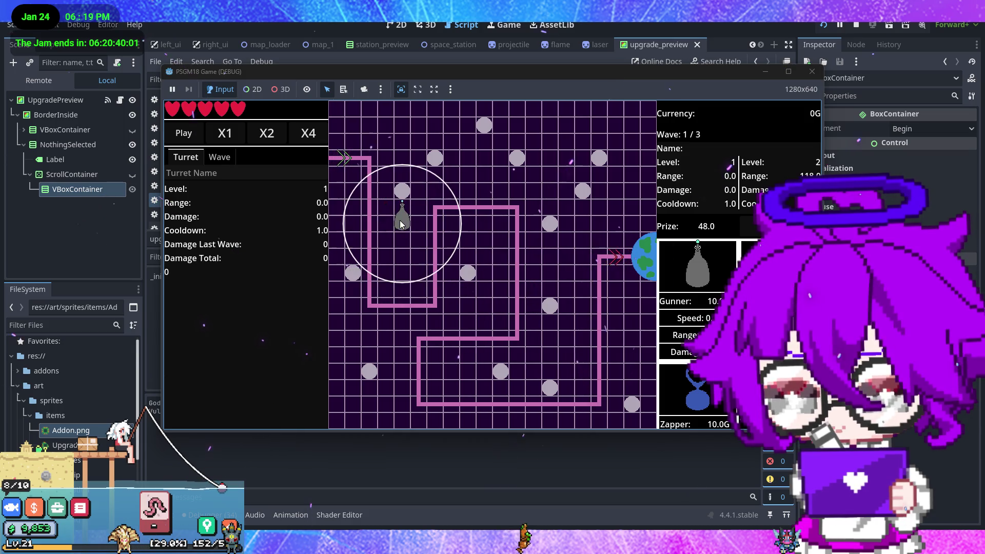
{"action": "left_click", "coordinate": [405, 225]}
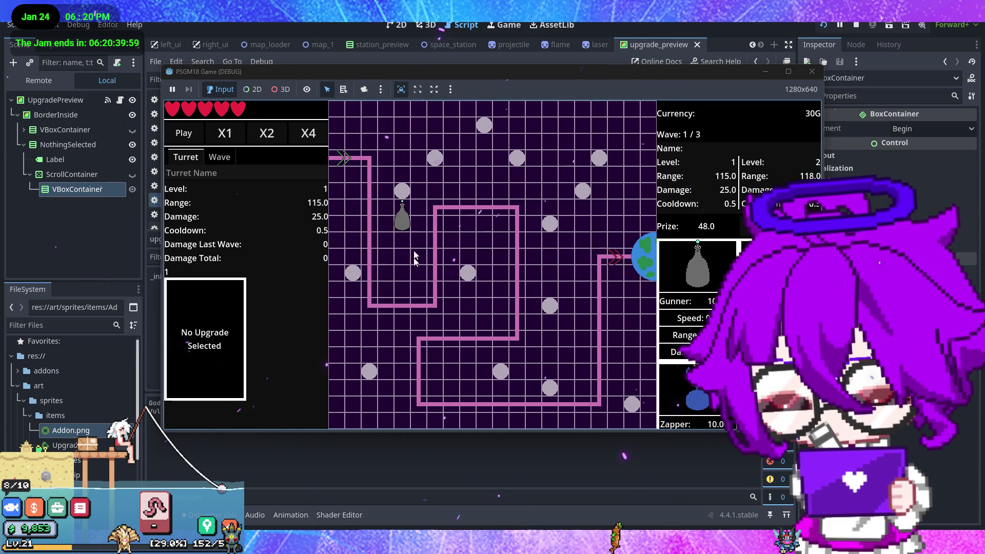
{"action": "left_click", "coordinate": [481, 192]}
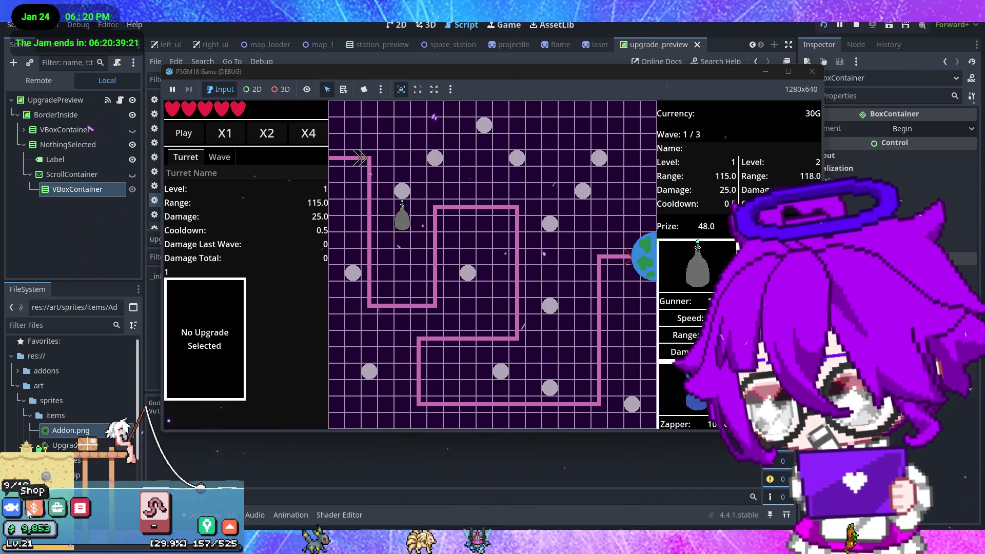
{"action": "left_click", "coordinate": [12, 508]}
{"action": "left_click", "coordinate": [120, 404]}
{"action": "left_click", "coordinate": [219, 399]}
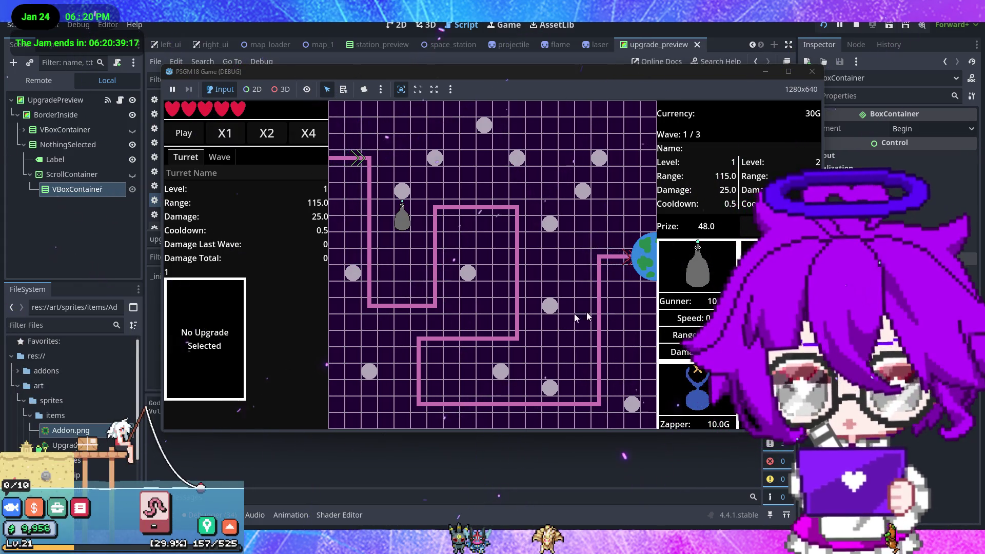
{"action": "left_click_drag", "start_coordinate": [693, 281], "coordinate": [477, 228]}
{"action": "left_click_drag", "start_coordinate": [692, 271], "coordinate": [468, 170]}
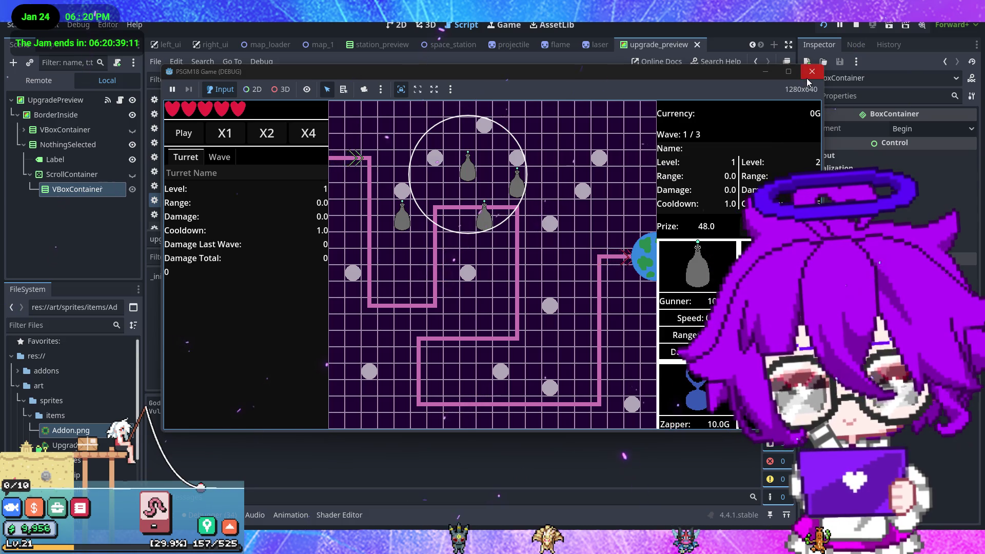
{"action": "left_click", "coordinate": [125, 106]}
Switch the Scene dock to Remote and select SpaceStation under MapLoader > Map1 > Turrets.
{"action": "left_click", "coordinate": [55, 82]}
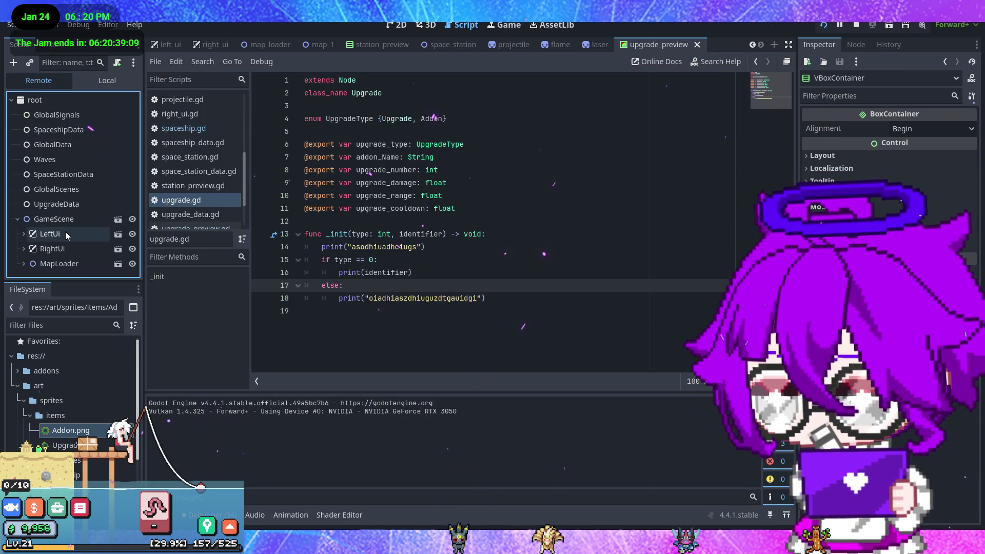
{"action": "left_click", "coordinate": [24, 263]}
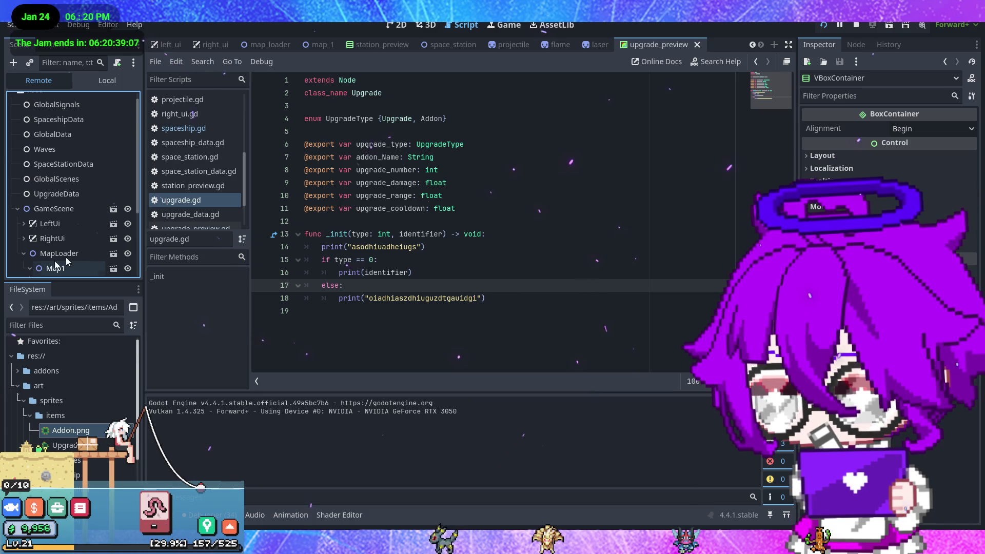
{"action": "scroll", "coordinate": [77, 225], "scroll_direction": "down", "scroll_amount": 4}
{"action": "left_click", "coordinate": [36, 224]}
{"action": "scroll", "coordinate": [77, 205], "scroll_direction": "down", "scroll_amount": 2}
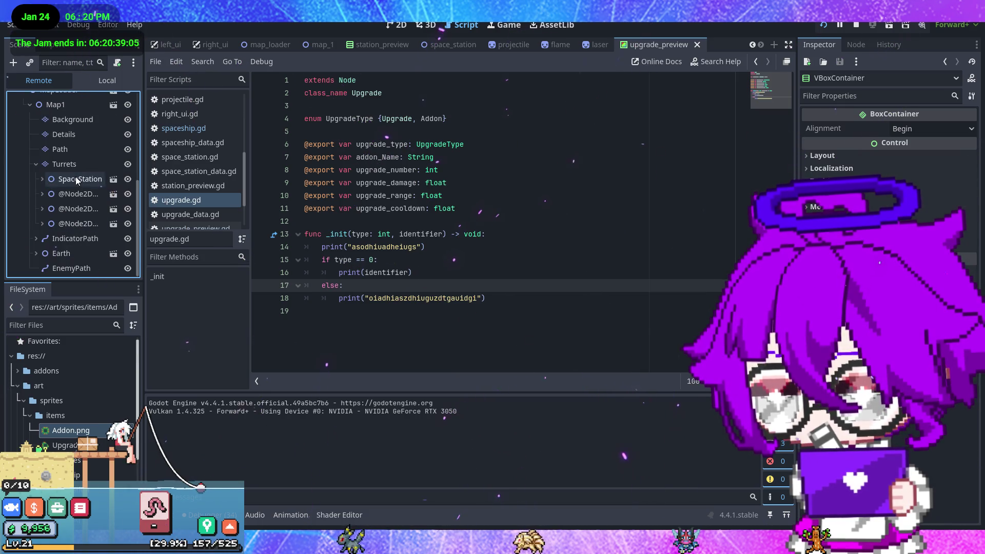
{"action": "left_click", "coordinate": [75, 178]}
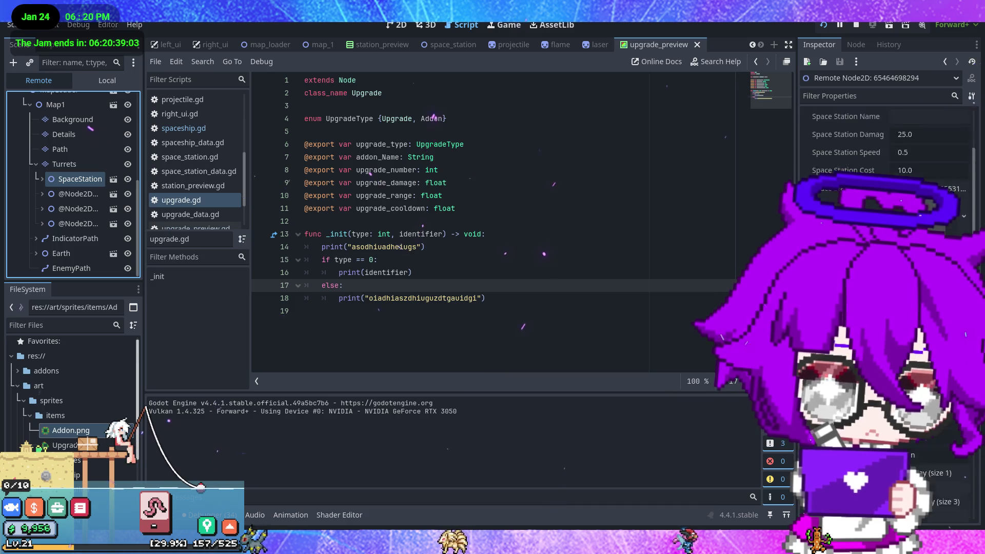
Browse SpaceStation's live properties in the Inspector, then return to spaceship.gd.
{"action": "scroll", "coordinate": [887, 154], "scroll_direction": "down", "scroll_amount": 3}
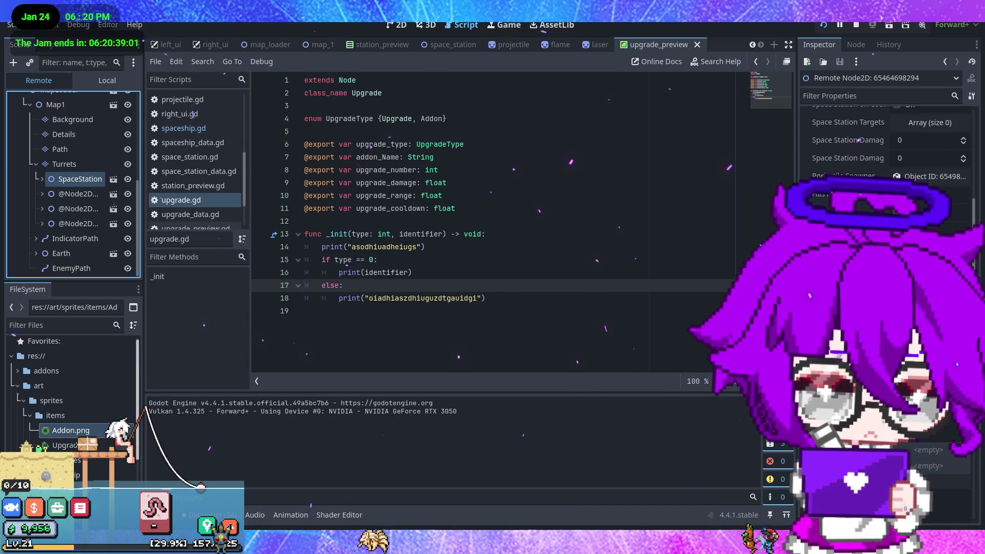
{"action": "scroll", "coordinate": [872, 247], "scroll_direction": "down", "scroll_amount": 3}
{"action": "scroll", "coordinate": [813, 98], "scroll_direction": "up", "scroll_amount": 3}
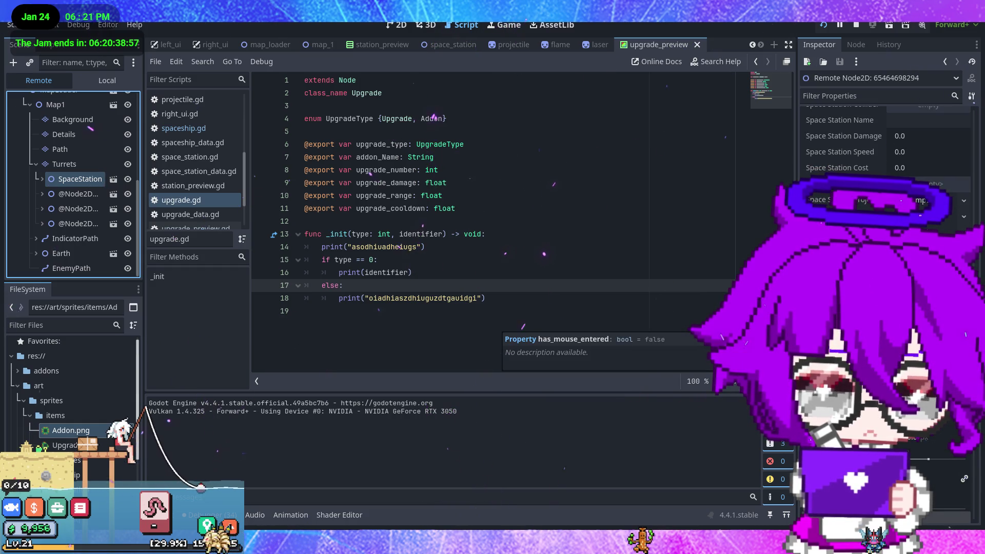
{"action": "scroll", "coordinate": [885, 143], "scroll_direction": "up", "scroll_amount": 4}
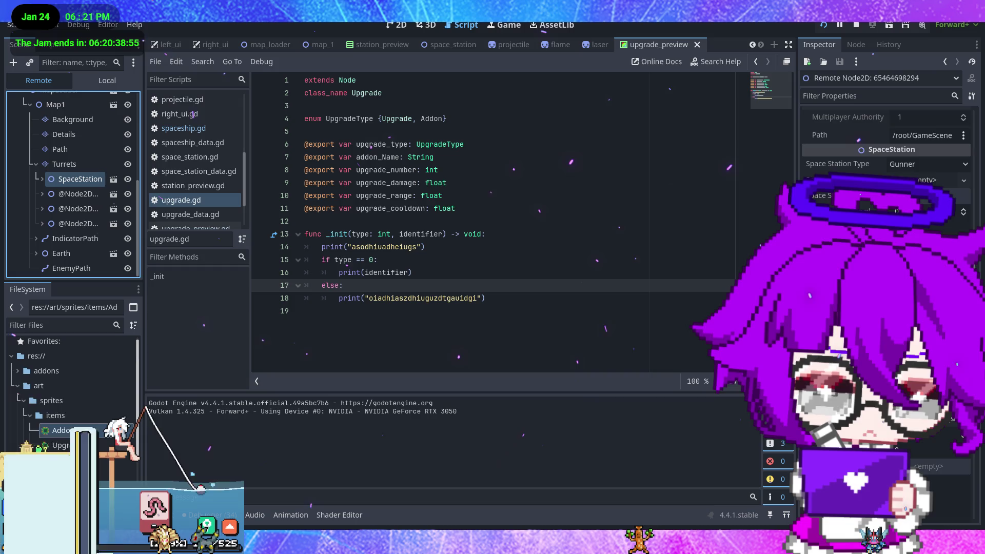
{"action": "scroll", "coordinate": [884, 153], "scroll_direction": "down", "scroll_amount": 3}
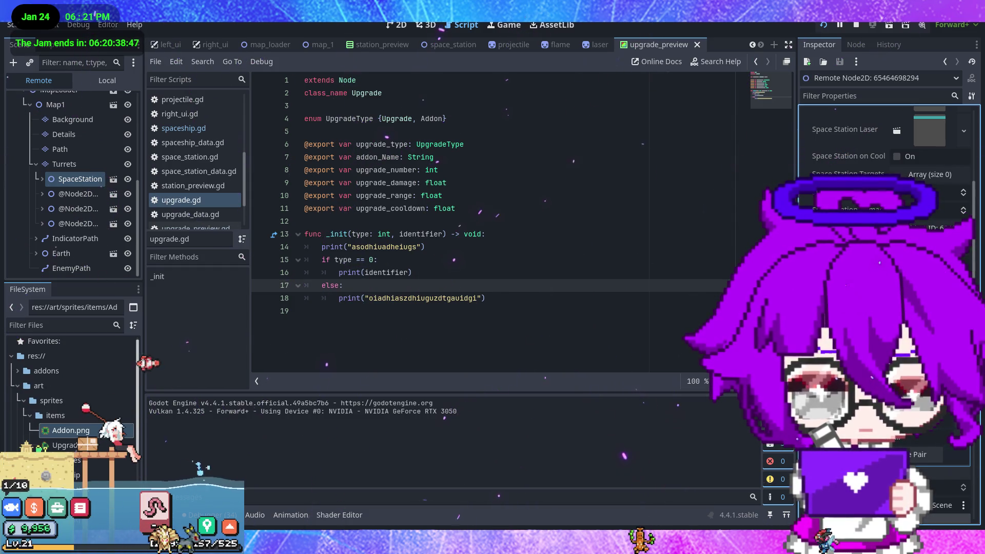
{"action": "scroll", "coordinate": [882, 205], "scroll_direction": "up", "scroll_amount": 2}
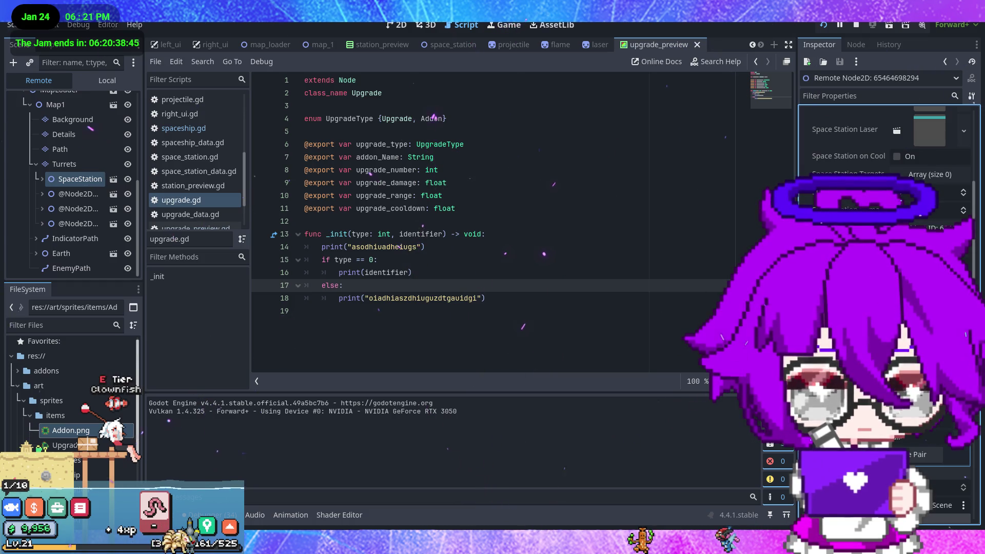
{"action": "scroll", "coordinate": [882, 205], "scroll_direction": "down", "scroll_amount": 3}
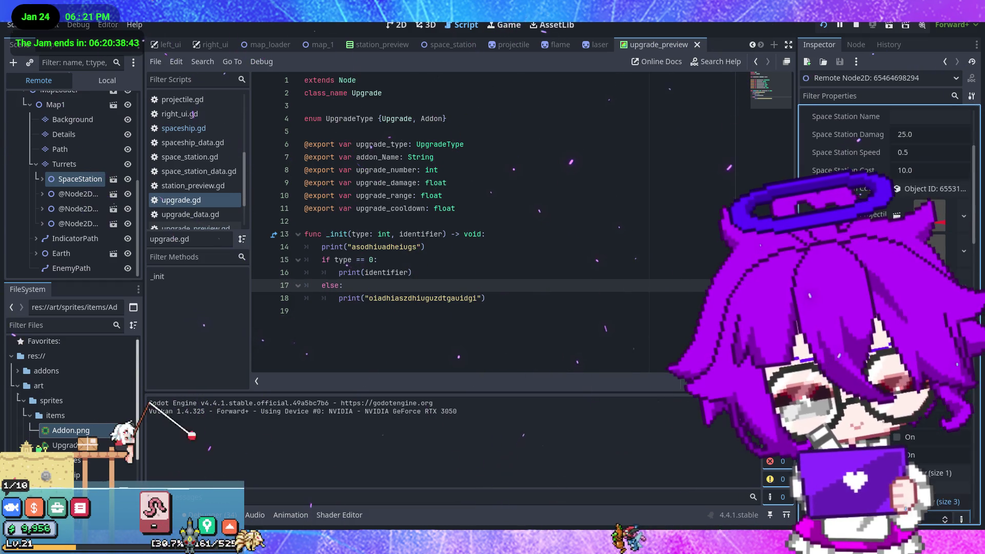
{"action": "scroll", "coordinate": [882, 206], "scroll_direction": "up", "scroll_amount": 2}
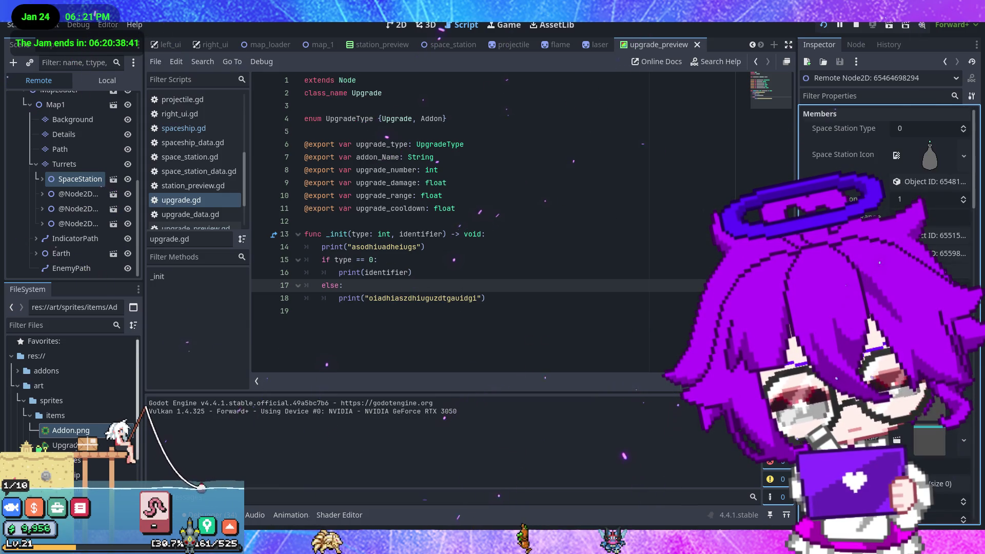
{"action": "left_click", "coordinate": [508, 259]}
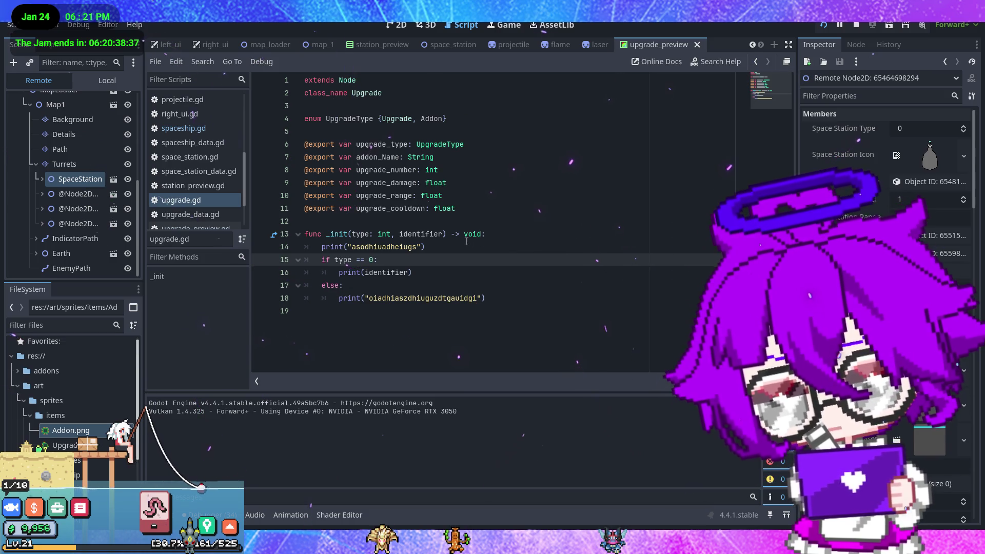
{"action": "left_click", "coordinate": [195, 129]}
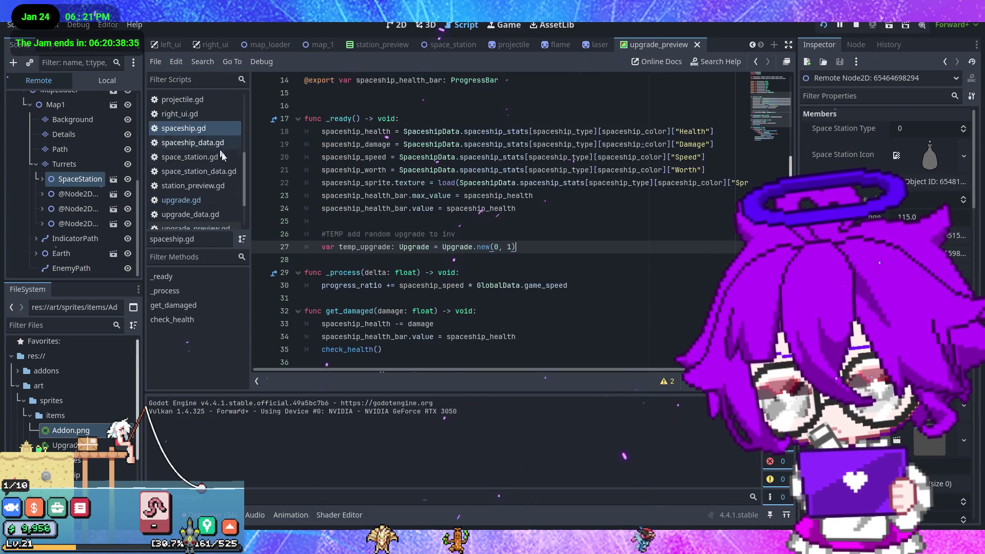
Tidy the stray line after the health bar export in spaceship.gd and save.
{"action": "scroll", "coordinate": [415, 204], "scroll_direction": "up", "scroll_amount": 4}
{"action": "left_click", "coordinate": [544, 235]}
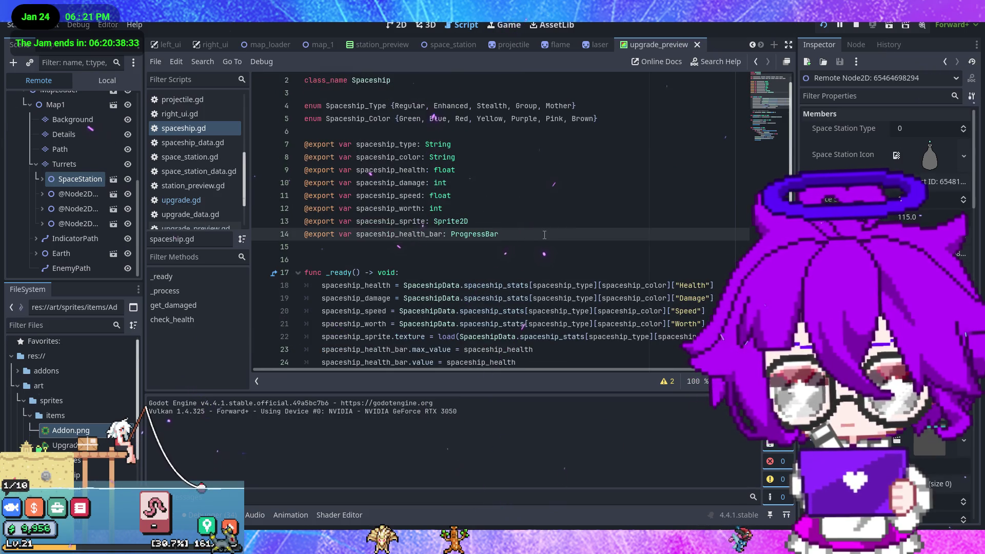
{"action": "key", "text": "Return"}
{"action": "type", "text": "@"}
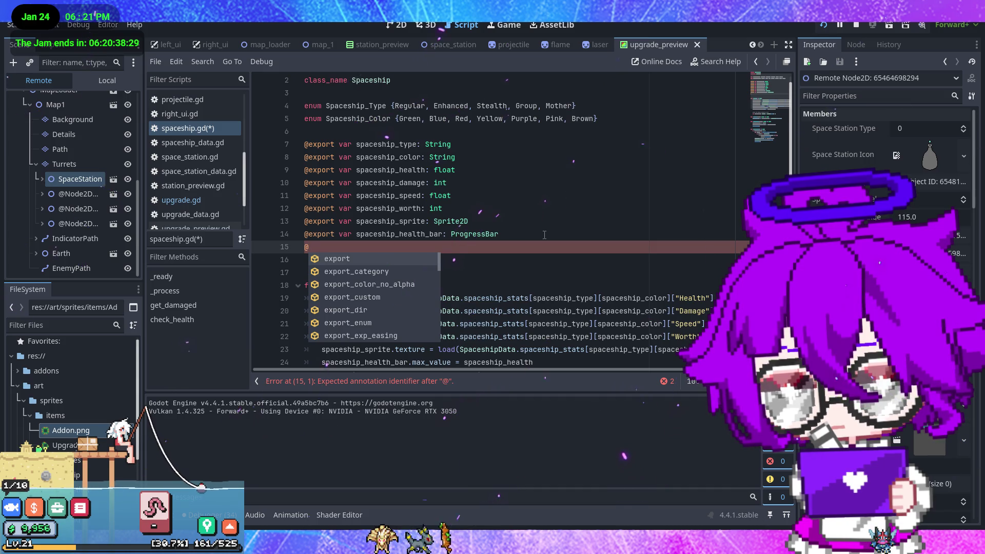
{"action": "key", "text": "BackSpace"}
{"action": "scroll", "coordinate": [556, 251], "scroll_direction": "down", "scroll_amount": 2}
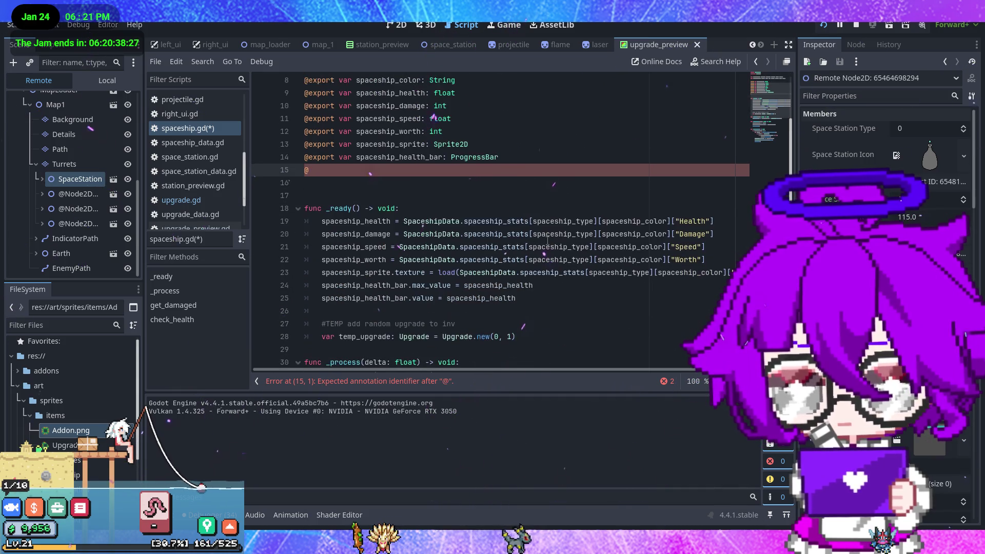
{"action": "key", "text": "BackSpace"}
{"action": "key", "text": "ctrl+s"}
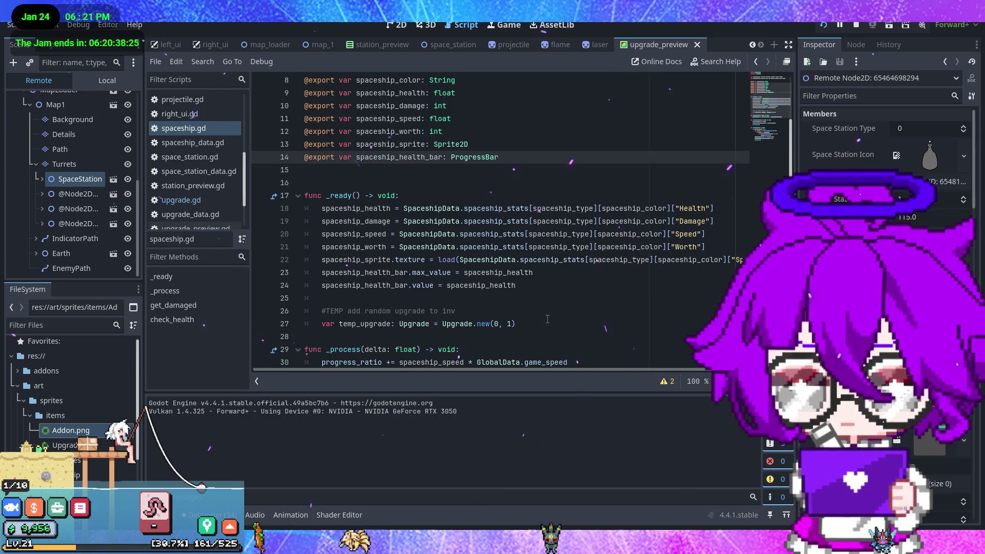
Move the TEMP comment and temp_upgrade lines into space_station.gd's _ready after set_stats, then run.
{"action": "left_click_drag", "start_coordinate": [515, 323], "coordinate": [305, 297]}
{"action": "key", "text": "ctrl+c"}
{"action": "key", "text": "BackSpace"}
{"action": "key", "text": "BackSpace"}
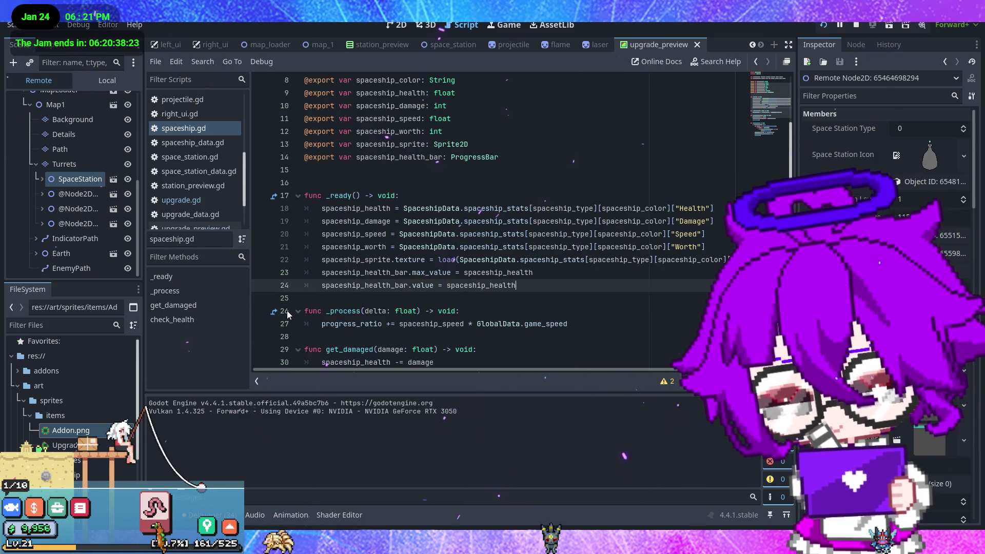
{"action": "scroll", "coordinate": [220, 211], "scroll_direction": "down", "scroll_amount": 3}
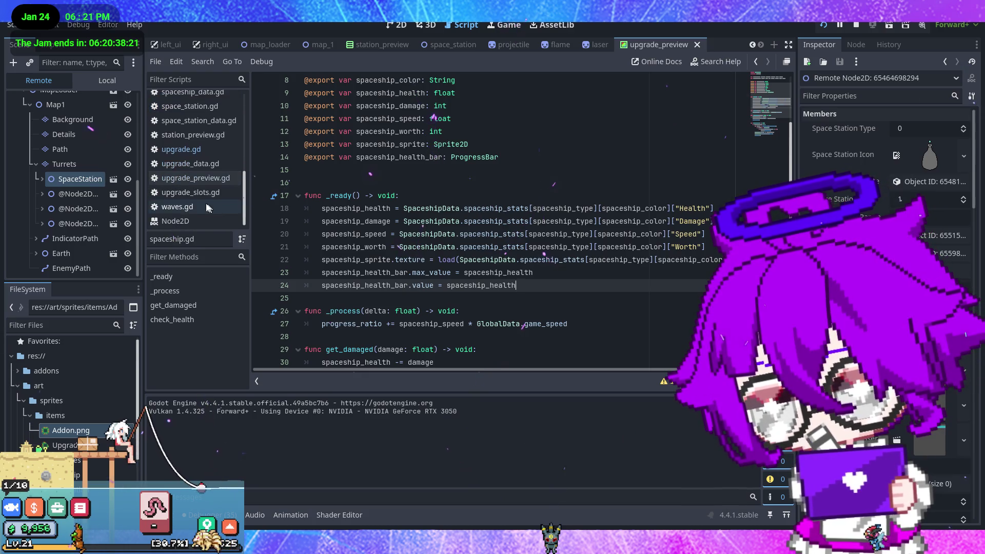
{"action": "left_click", "coordinate": [204, 109]}
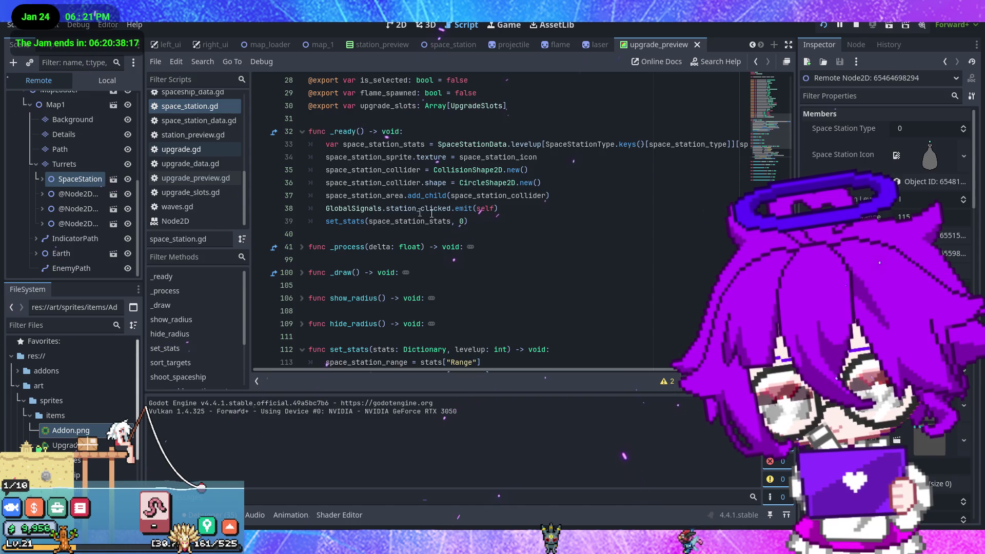
{"action": "left_click", "coordinate": [487, 221]}
{"action": "key", "text": "ctrl+v"}
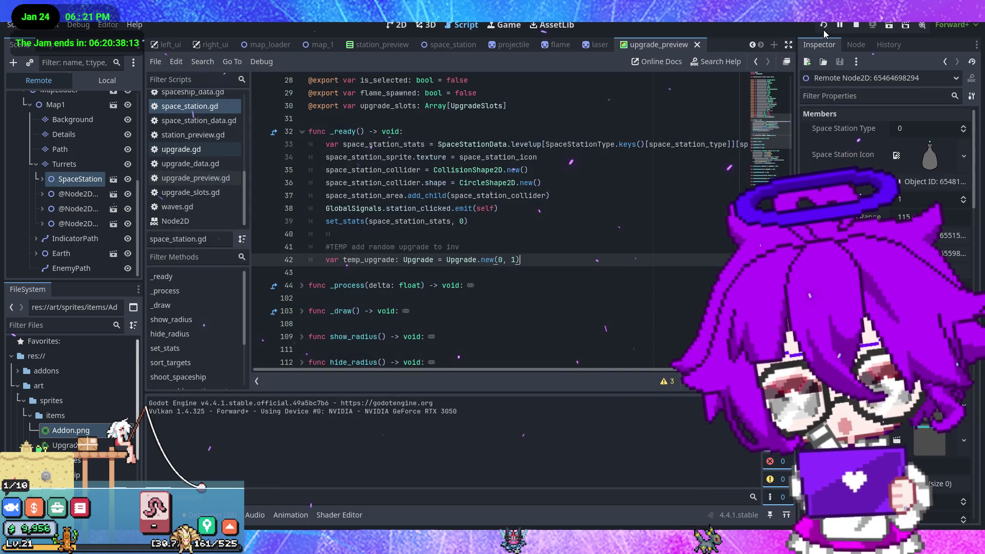
{"action": "key", "text": "F5"}
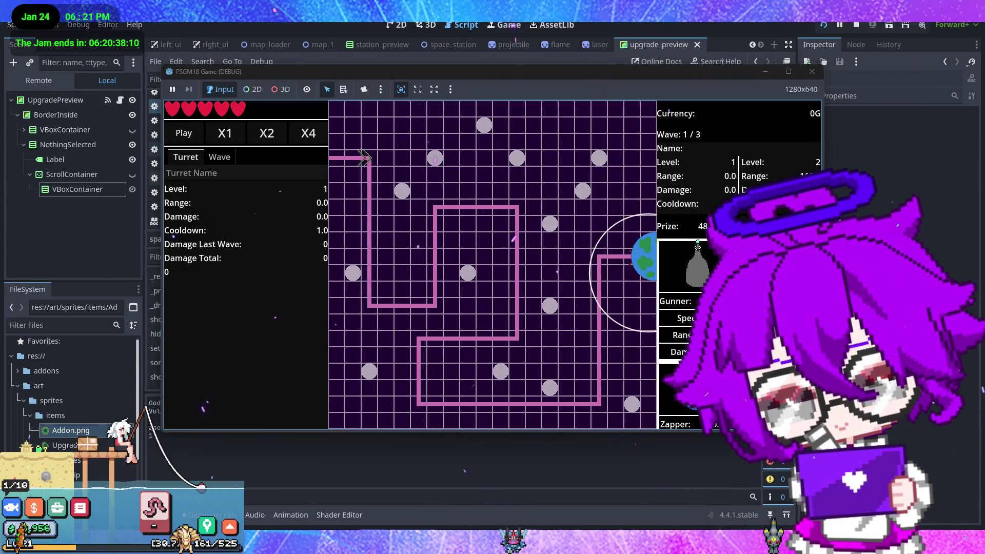
Place a Gunner turret, close the game, and go to line 14 of upgrade.gd.
{"action": "mouse_move", "coordinate": [687, 266]}
{"action": "left_mouse_down"}
{"action": "mouse_move", "coordinate": [470, 294]}
{"action": "mouse_move", "coordinate": [403, 153]}
{"action": "left_mouse_up"}
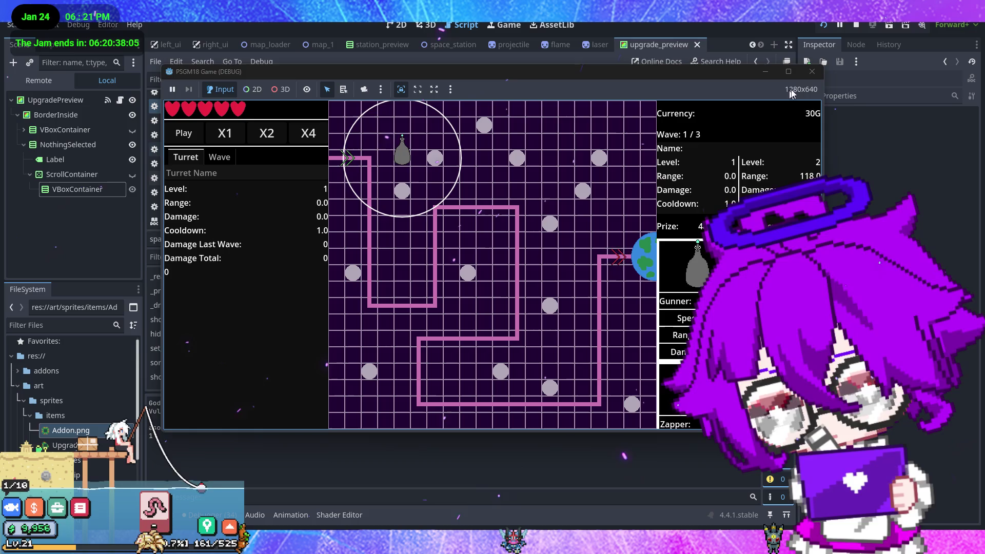
{"action": "left_click", "coordinate": [812, 71]}
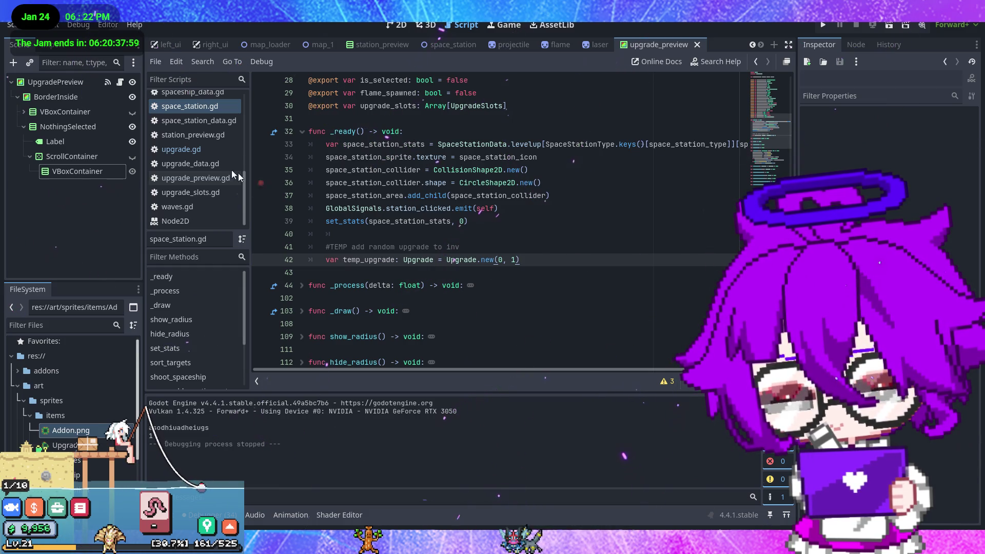
{"action": "left_click", "coordinate": [202, 150]}
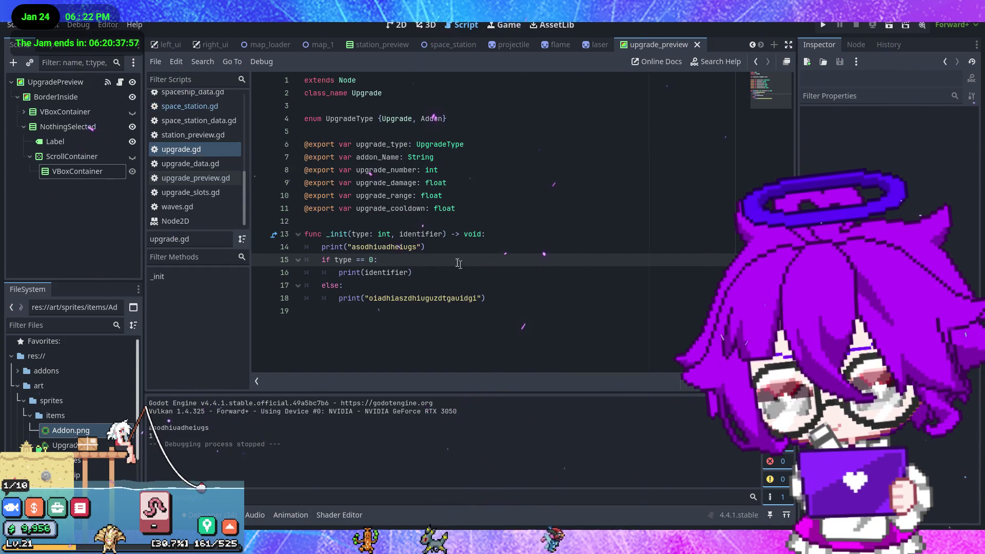
{"action": "left_click", "coordinate": [428, 252]}
Make line 14 print UpgradeType[type] and run the project to check it.
{"action": "left_click_drag", "start_coordinate": [376, 247], "coordinate": [347, 247]}
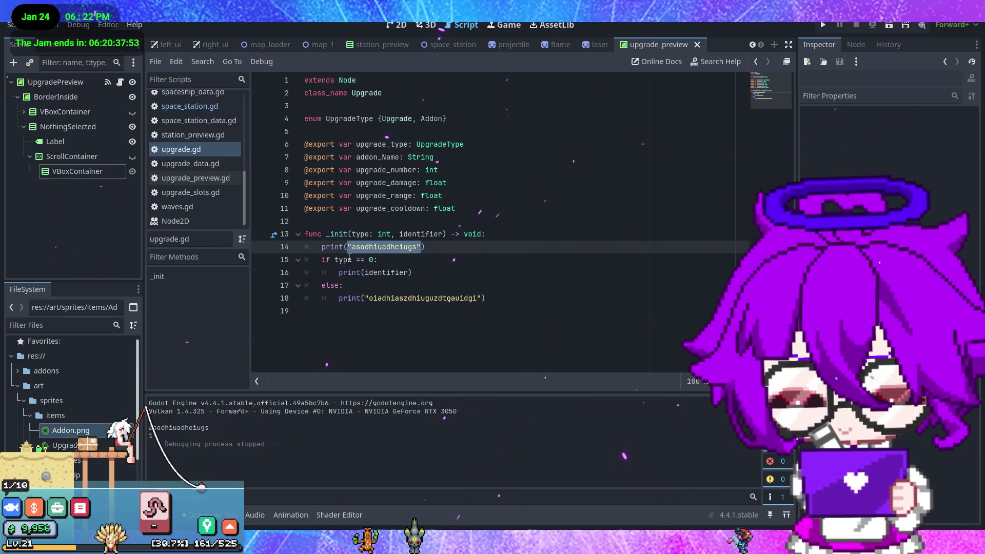
{"action": "type", "text": "Upg"}
{"action": "key", "text": "Return"}
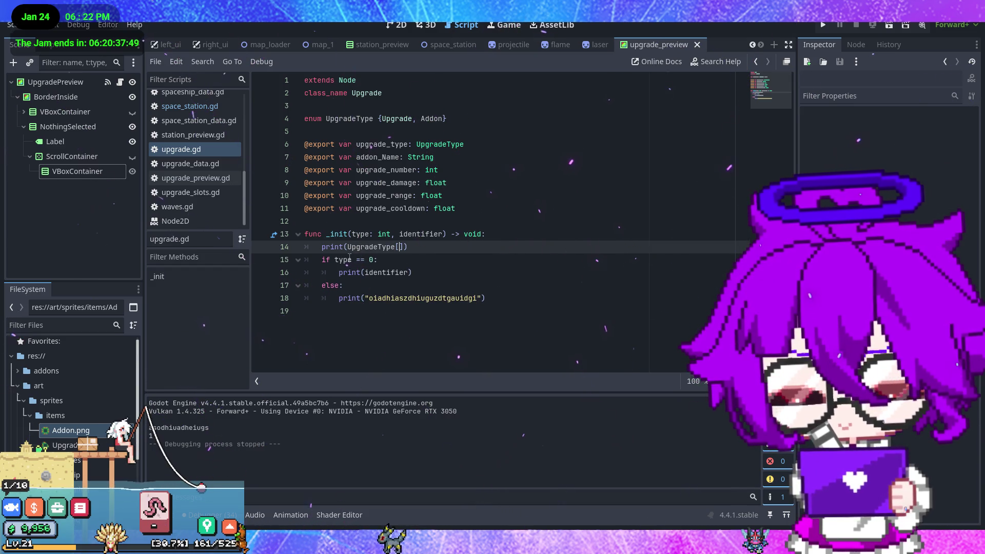
{"action": "type", "text": "type"}
{"action": "left_click", "coordinate": [443, 247]}
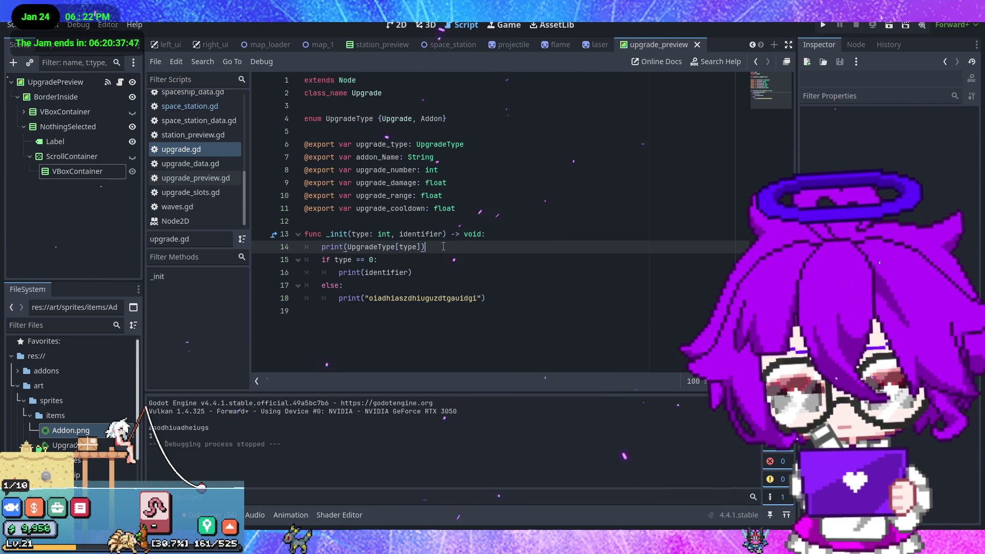
{"action": "key", "text": "ctrl+s"}
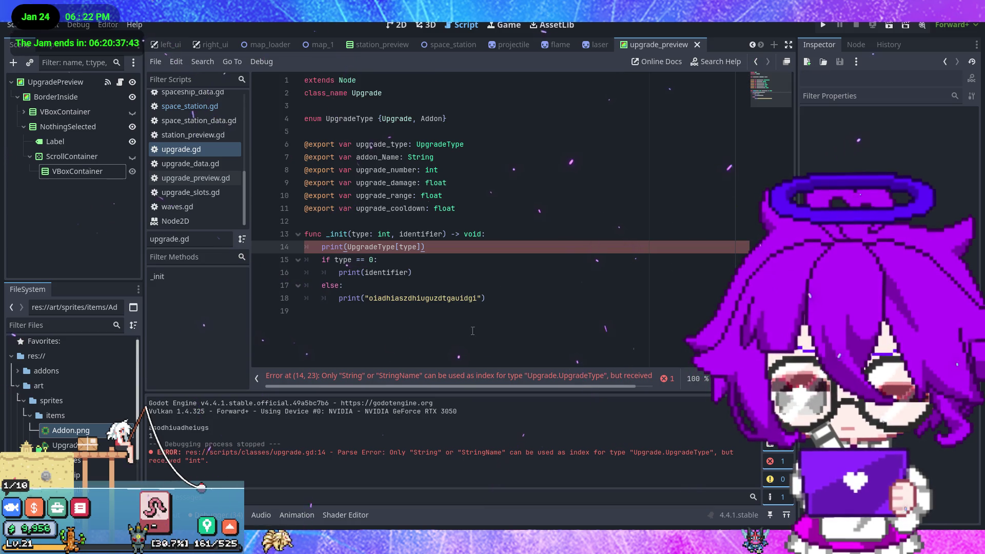
{"action": "left_click_drag", "start_coordinate": [442, 387], "coordinate": [478, 388]}
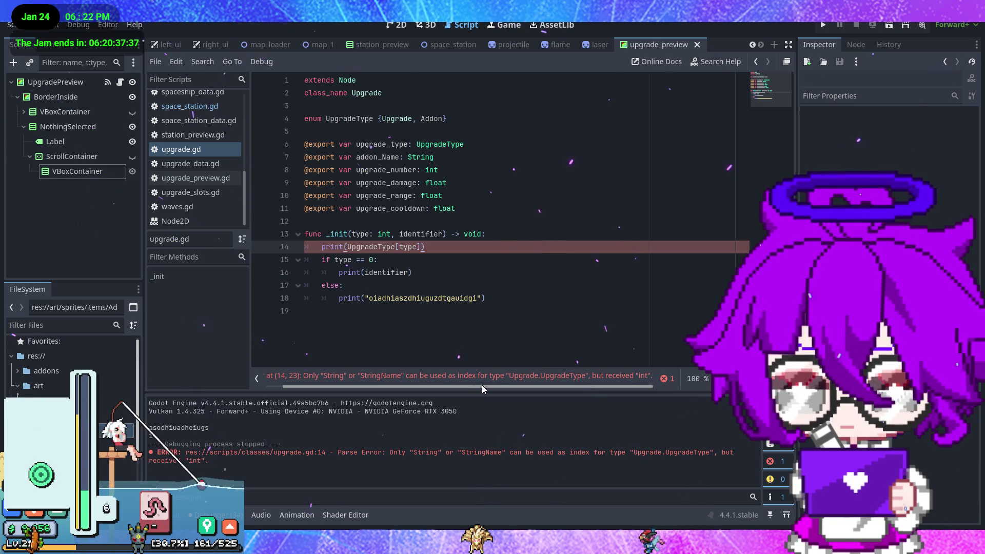
Change the _init type parameter on line 13 from int to String.
{"action": "double_click", "coordinate": [381, 234]}
{"action": "type", "text": "String"}
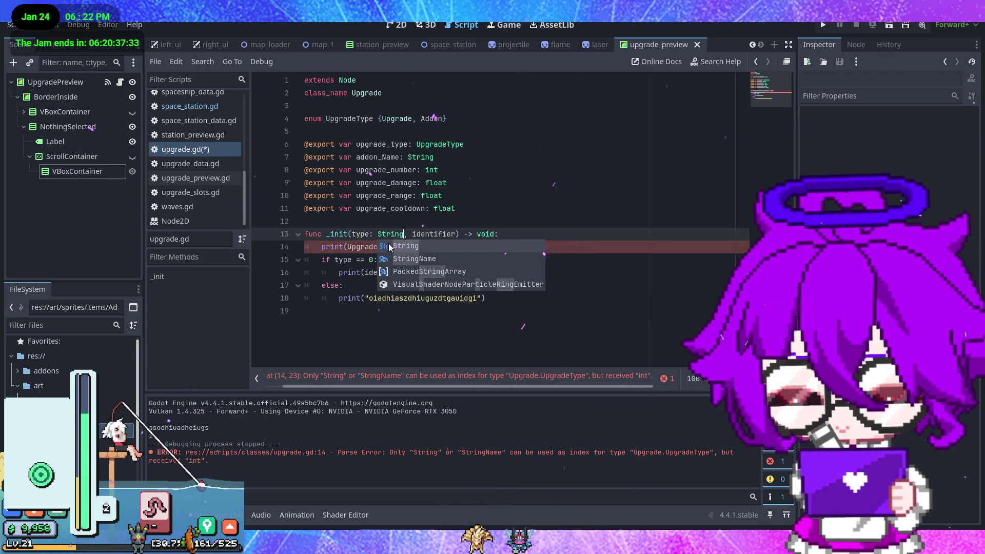
{"action": "key", "text": "Right"}
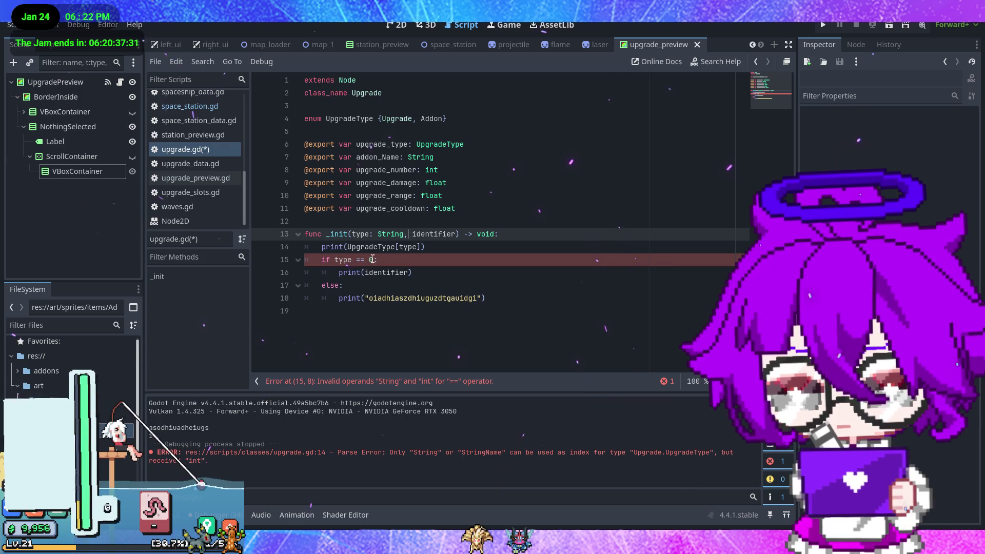
{"action": "left_click", "coordinate": [373, 259]}
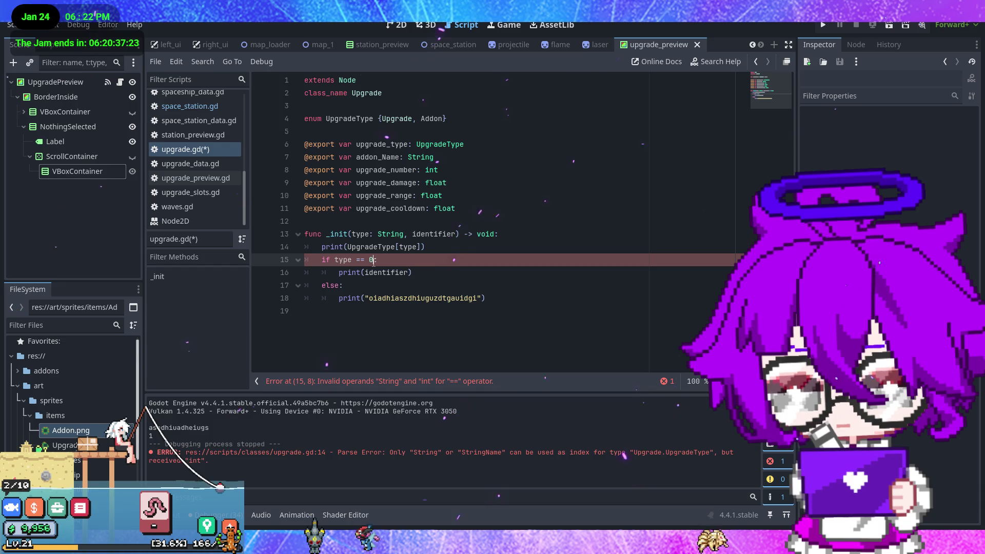
{"action": "type", "text": ":"}
{"action": "left_click_drag", "start_coordinate": [390, 262], "coordinate": [322, 260]}
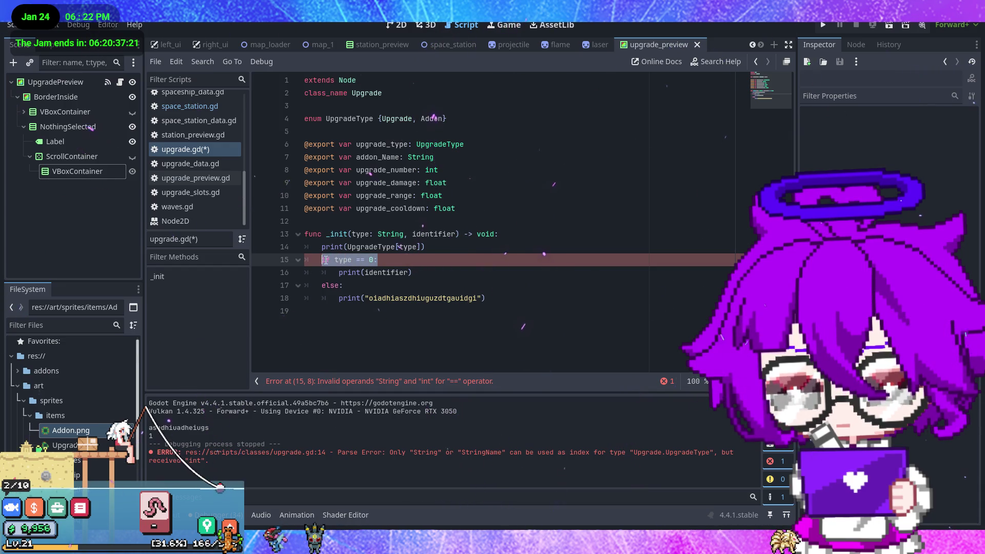
Rewrite the if line as match UpgradeType[type]: with an indented line beneath it.
{"action": "type", "text": "match"}
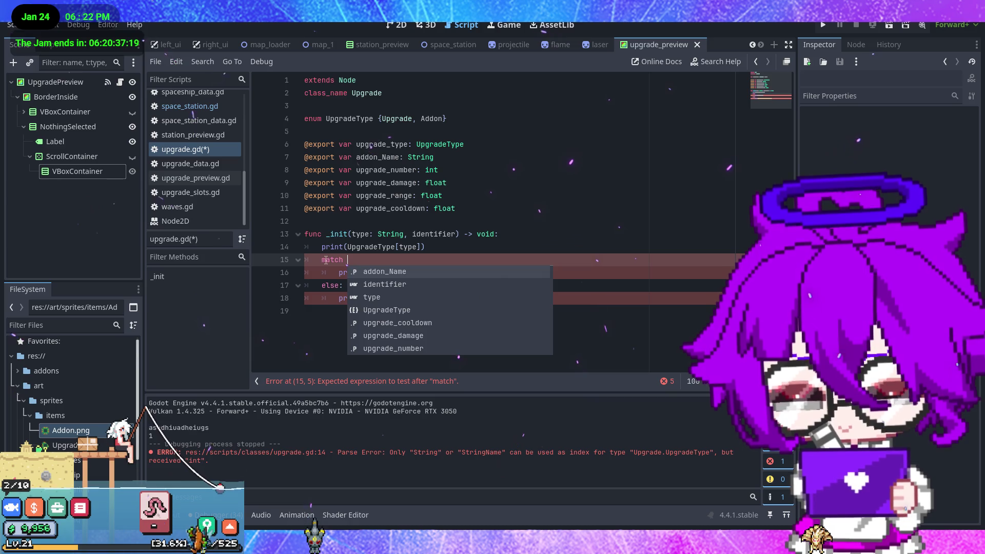
{"action": "left_click_drag", "start_coordinate": [347, 247], "coordinate": [418, 247]}
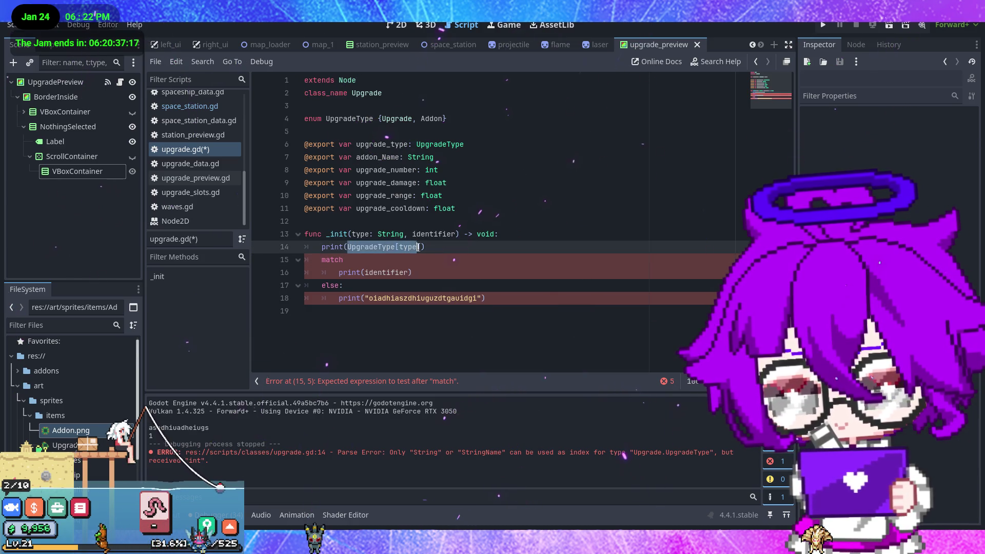
{"action": "key", "text": "ctrl+c"}
{"action": "left_click", "coordinate": [390, 260]}
{"action": "key", "text": "ctrl+v"}
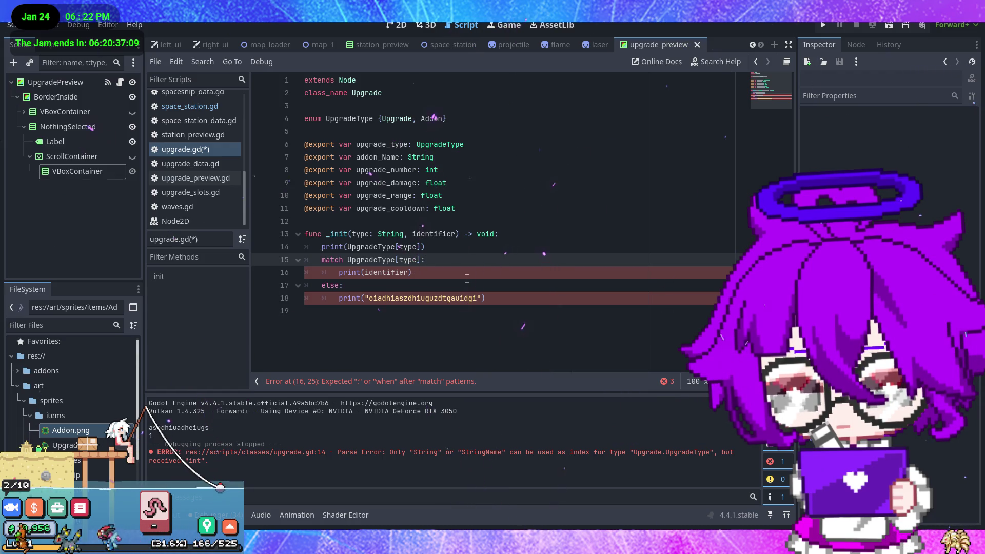
{"action": "key", "text": "Return"}
{"action": "type", "text": "\"Upgrade\":"}
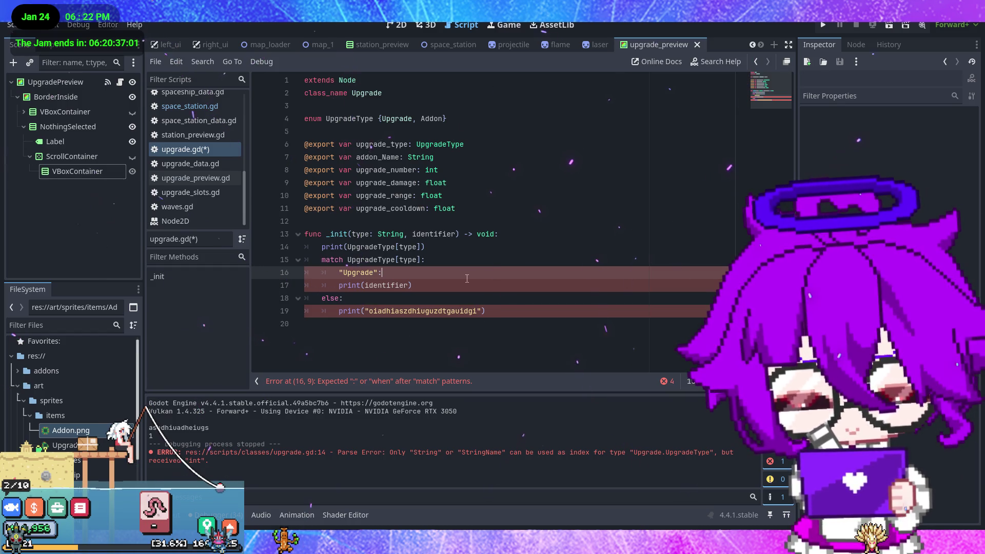
Turn the else line into an "Addon": branch, indent its print, and save.
{"action": "left_click", "coordinate": [339, 285]}
{"action": "left_click", "coordinate": [364, 300]}
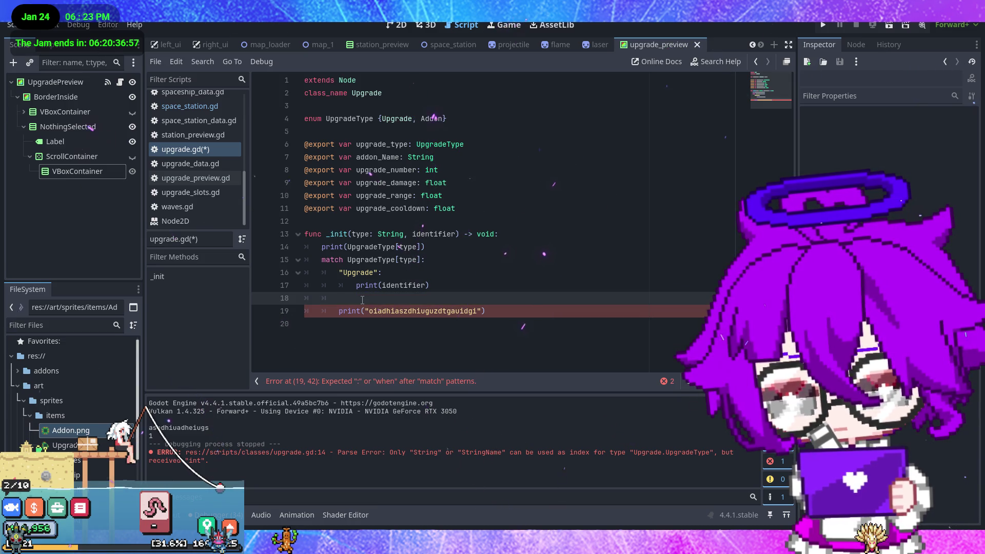
{"action": "type", "text": "\"Addon\""}
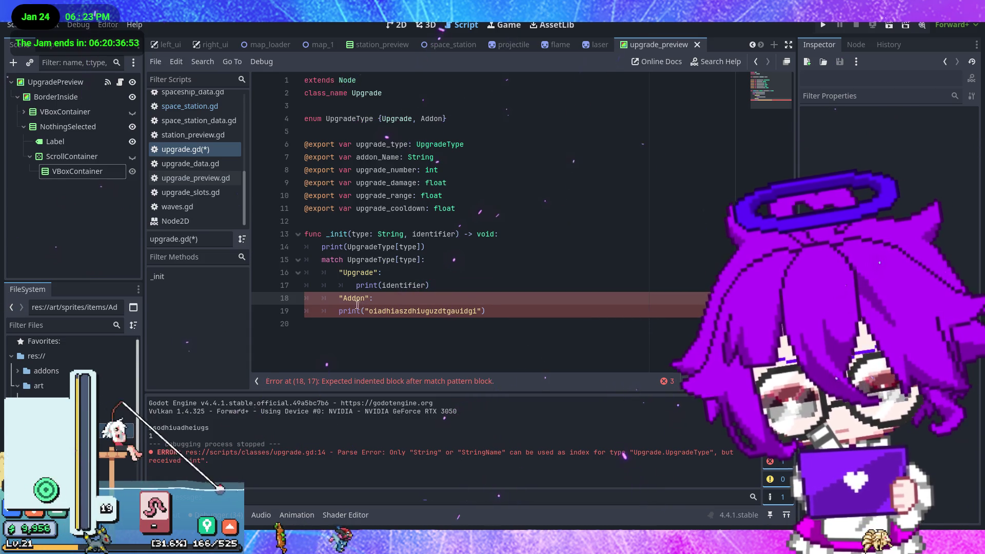
{"action": "type", "text": ":"}
{"action": "key", "text": "Tab"}
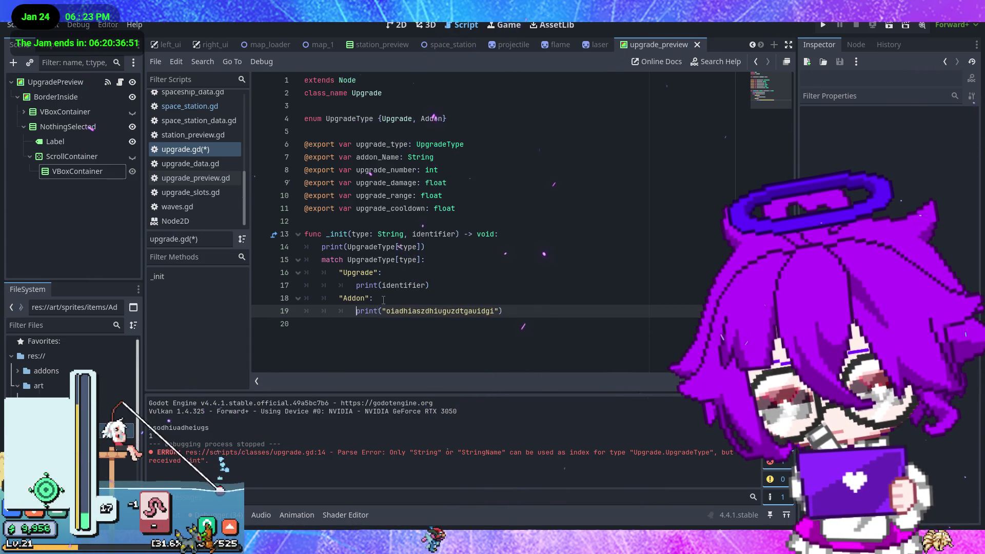
{"action": "key", "text": "ctrl+s"}
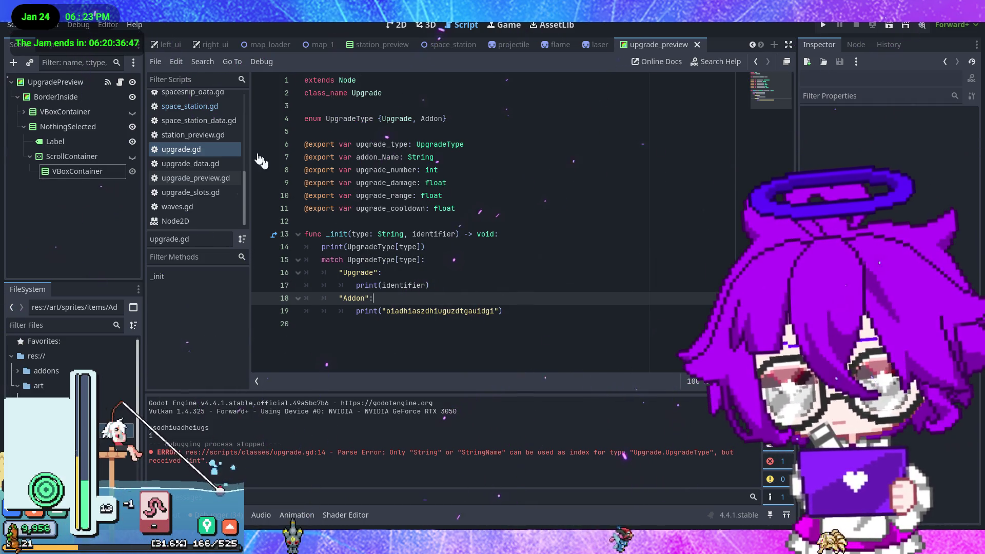
Change line 42 to Upgrade.new("Upgrade", 1), save, and test-run by placing a turret.
{"action": "left_click", "coordinate": [209, 114]}
{"action": "key", "text": "BackSpace"}
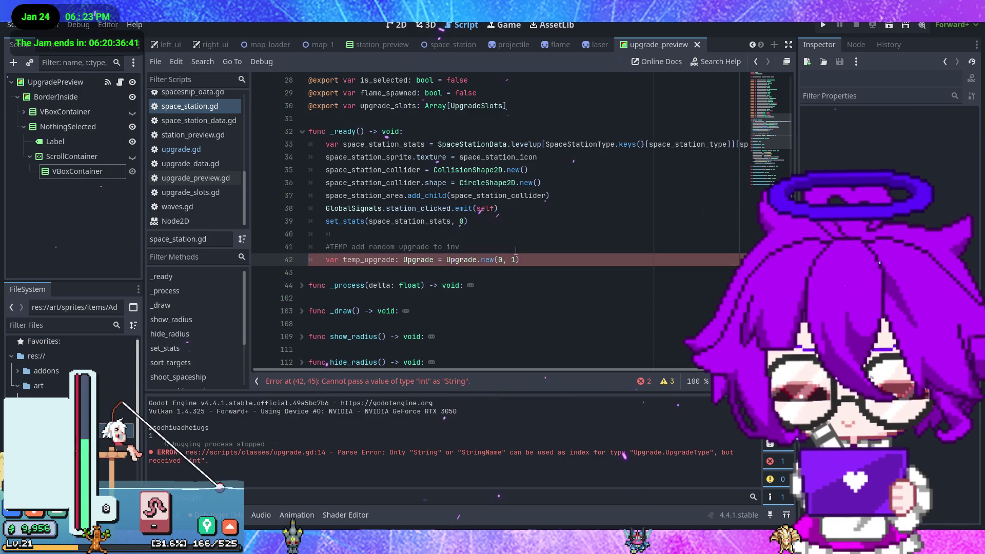
{"action": "type", "text": "\""}
{"action": "type", "text": "Upgra"}
{"action": "type", "text": "de"}
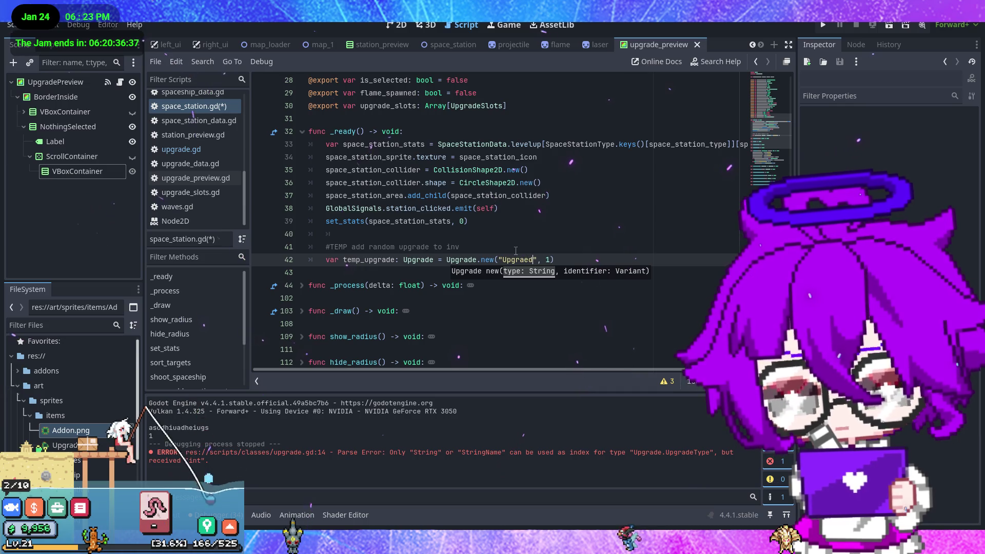
{"action": "key", "text": "ctrl+s"}
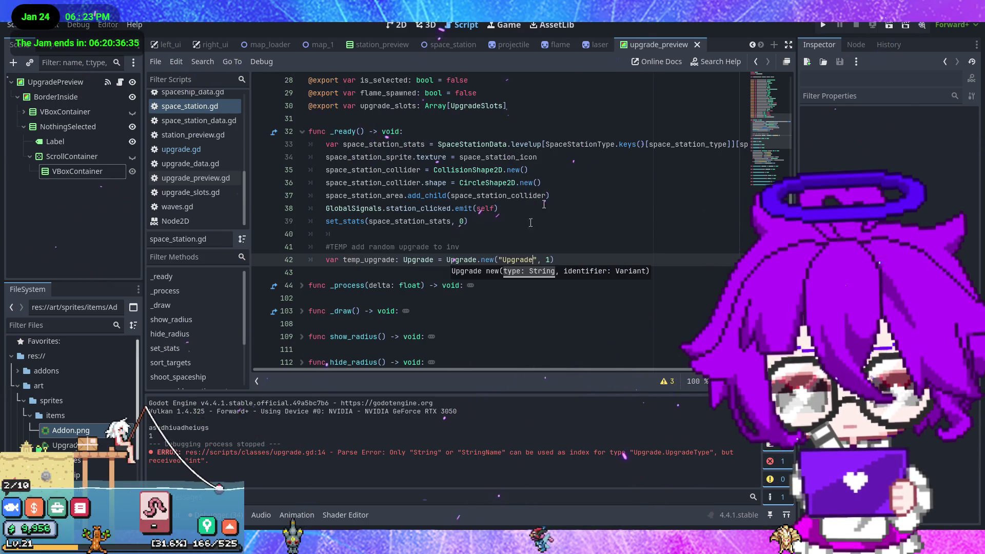
{"action": "key", "text": "F5"}
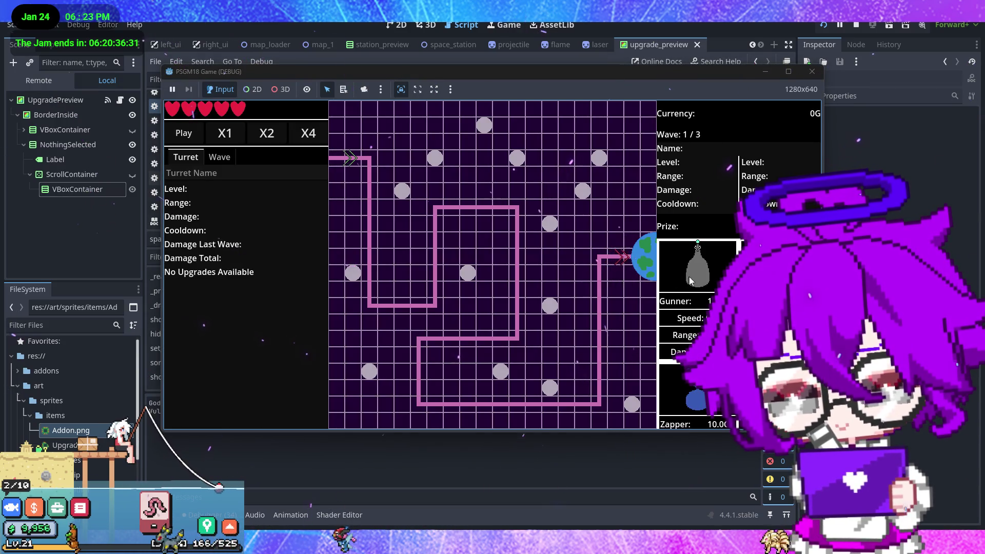
{"action": "left_click", "coordinate": [402, 146]}
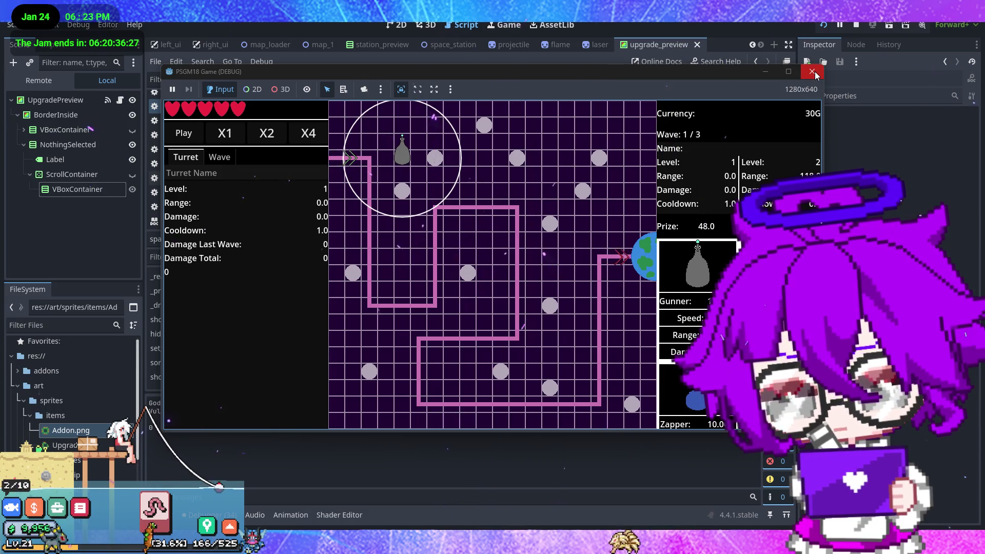
{"action": "key", "text": "F8"}
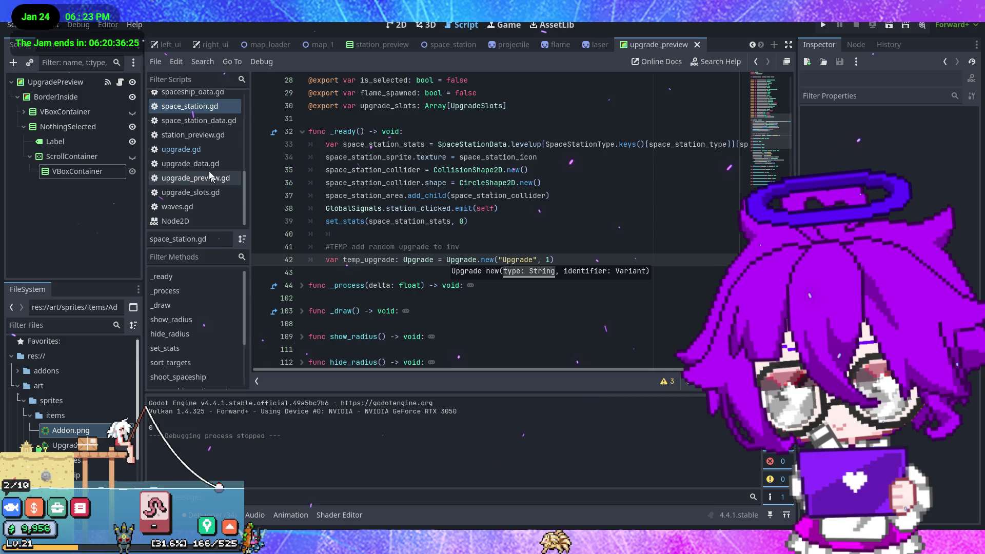
{"action": "left_click", "coordinate": [204, 150]}
{"action": "left_click", "coordinate": [485, 285]}
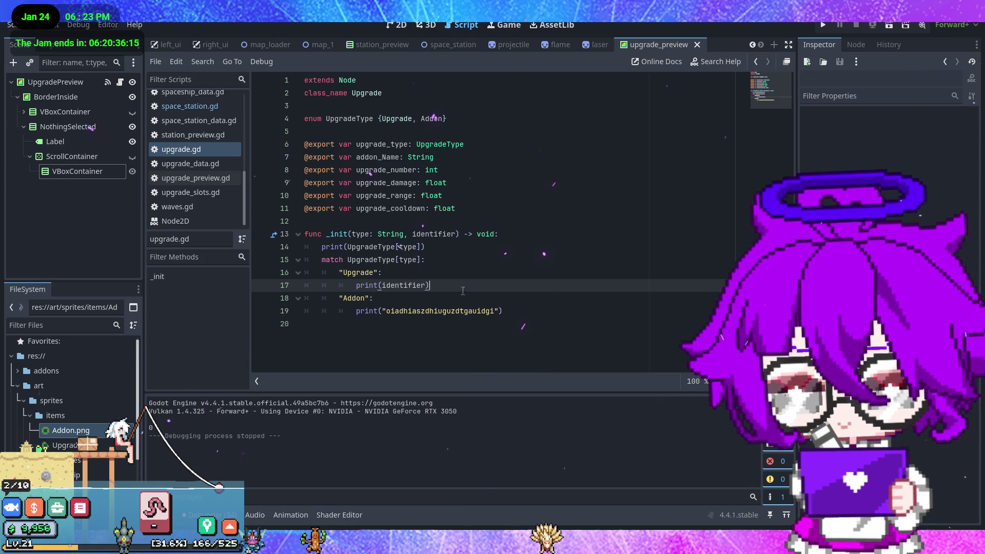
{"action": "left_click", "coordinate": [455, 234]}
{"action": "left_click_drag", "start_coordinate": [419, 234], "coordinate": [412, 234]}
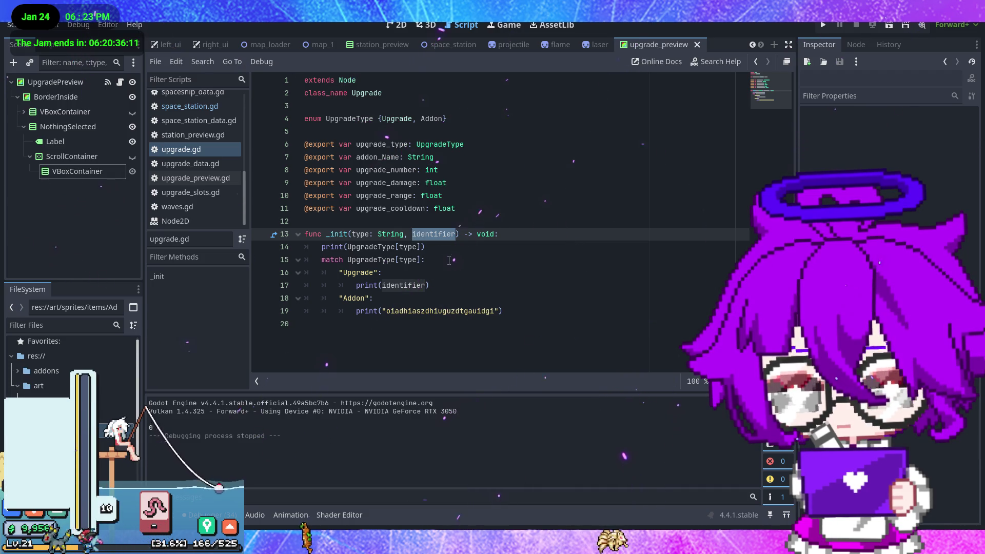
{"action": "left_click", "coordinate": [428, 285]}
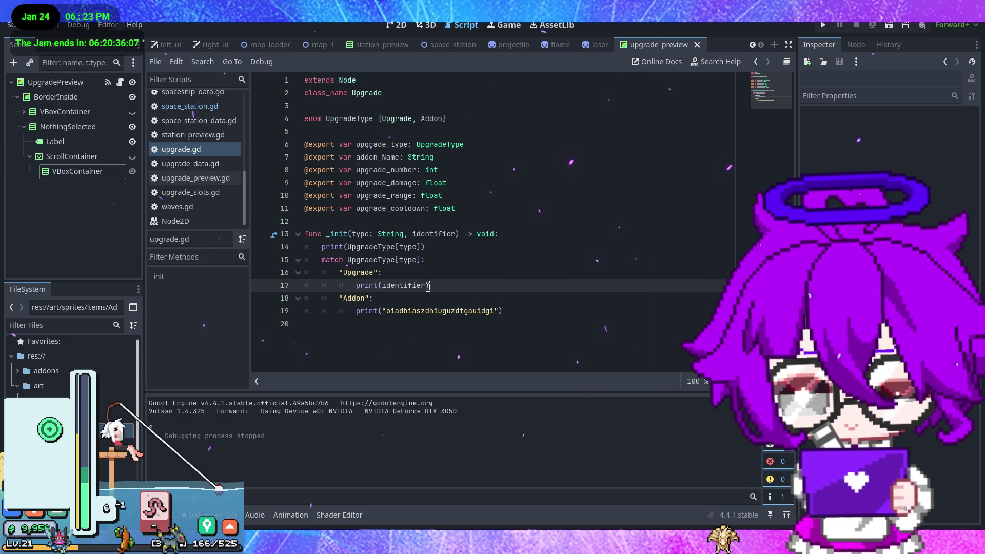
{"action": "left_click_drag", "start_coordinate": [493, 311], "coordinate": [387, 311]}
{"action": "key", "text": "BackSpace"}
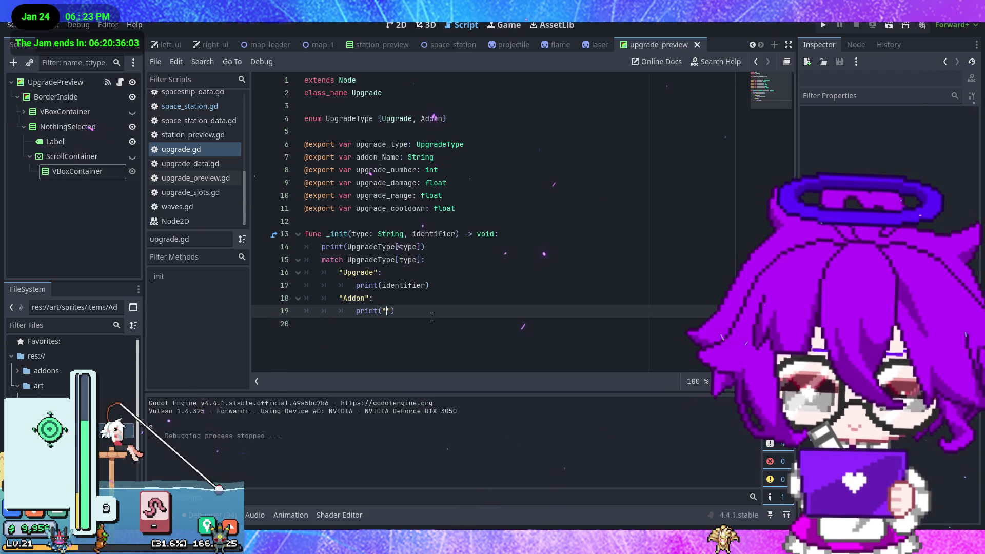
{"action": "key", "text": "BackSpace"}
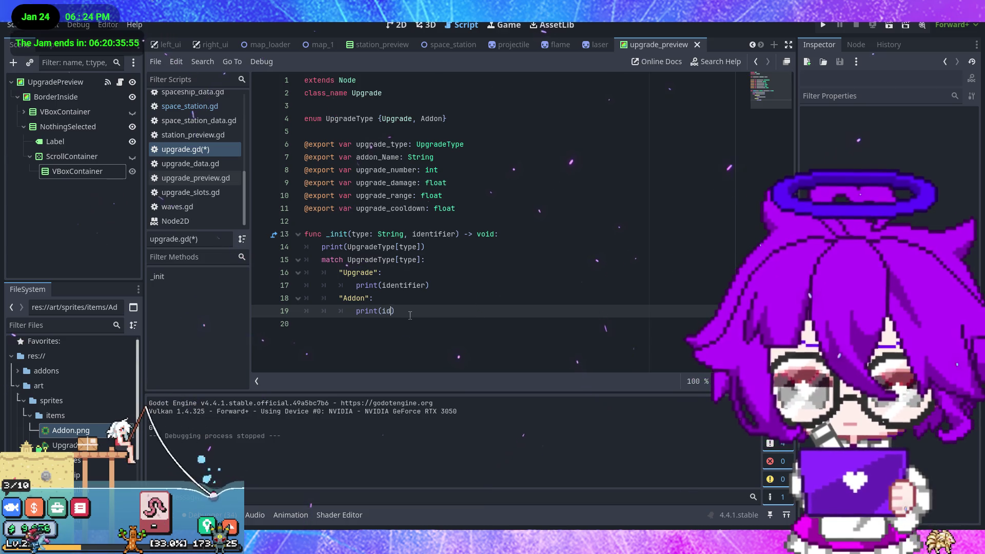
{"action": "key", "text": "ctrl+z"}
{"action": "key", "text": "ctrl+z"}
{"action": "left_click", "coordinate": [516, 313]}
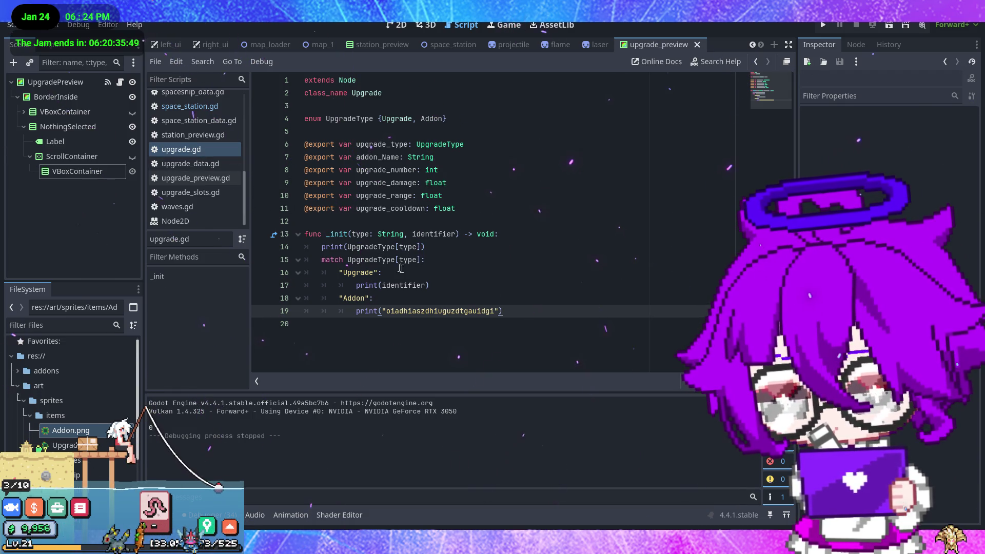
{"action": "left_click", "coordinate": [187, 110]}
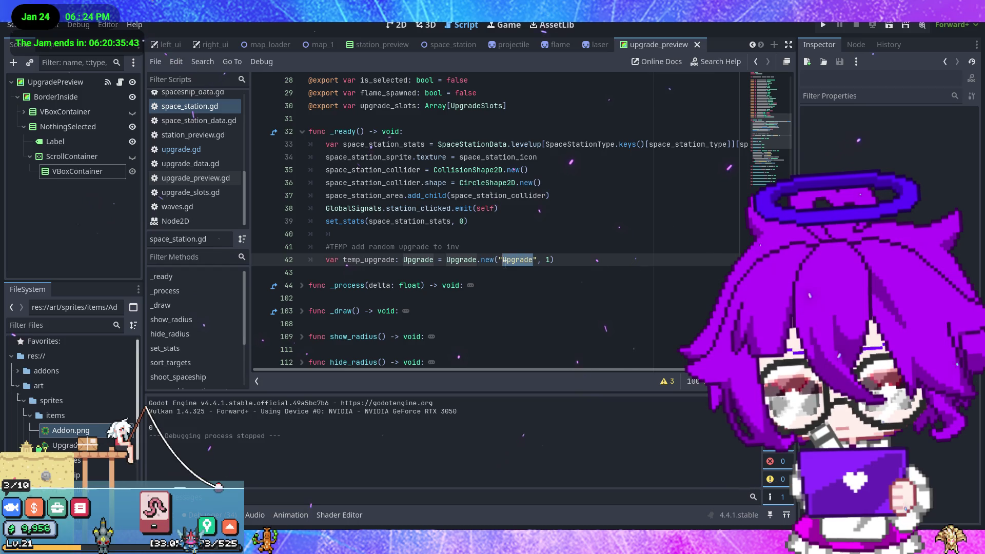
Pass "aidug" as the second Upgrade.new argument on line 42 and run the game.
{"action": "left_click", "coordinate": [180, 148]}
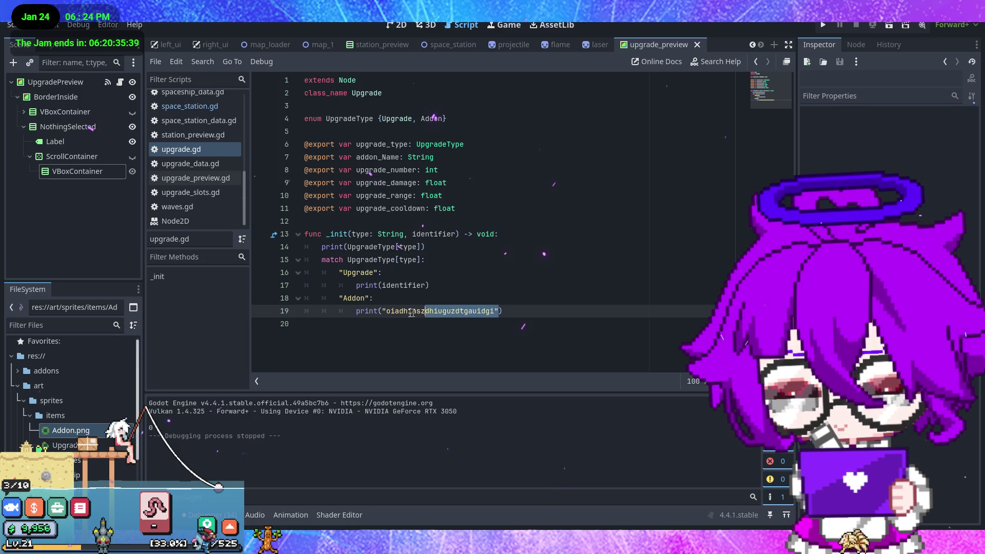
{"action": "left_click_drag", "start_coordinate": [414, 314], "coordinate": [385, 314]}
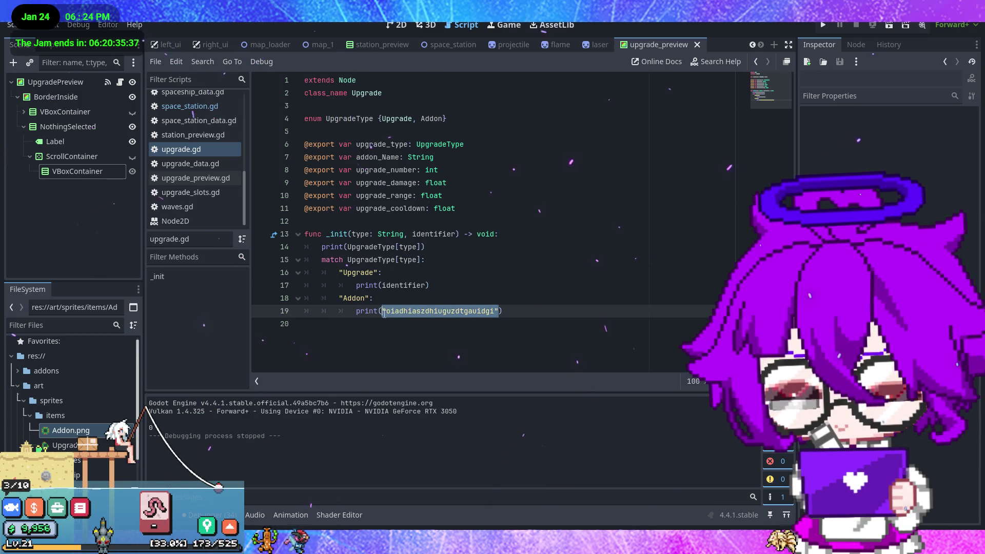
{"action": "left_click", "coordinate": [190, 107]}
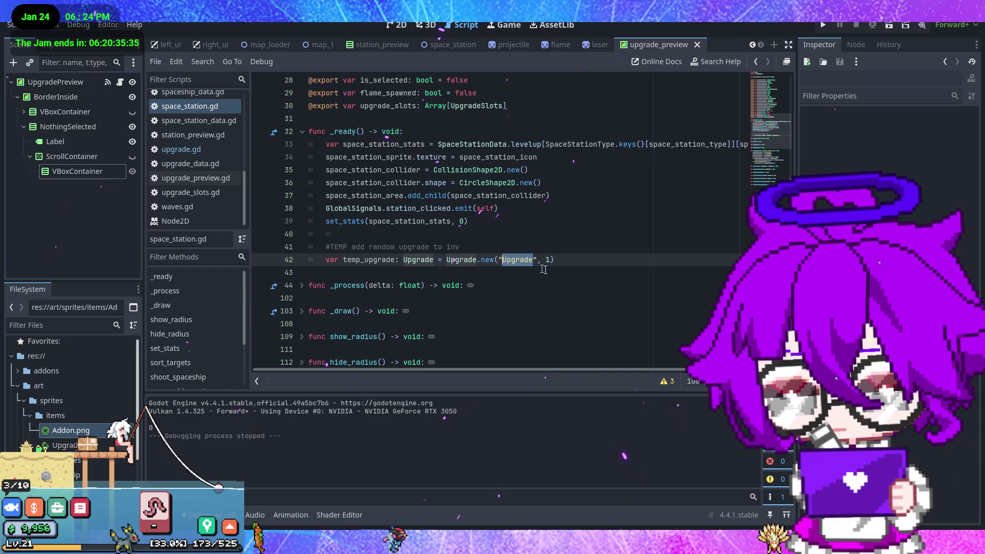
{"action": "key", "text": "Delete"}
{"action": "type", "text": "\"aidug"}
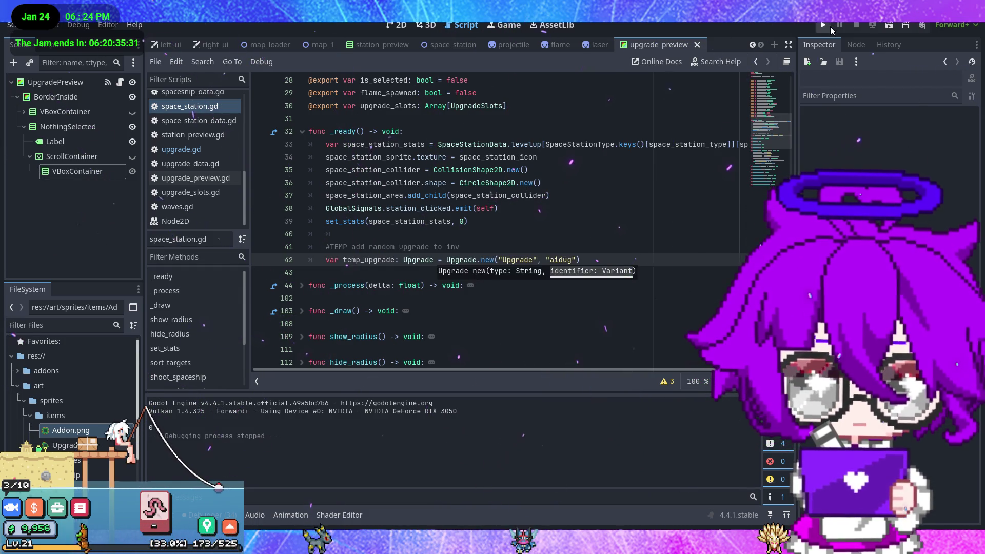
{"action": "key", "text": "F5"}
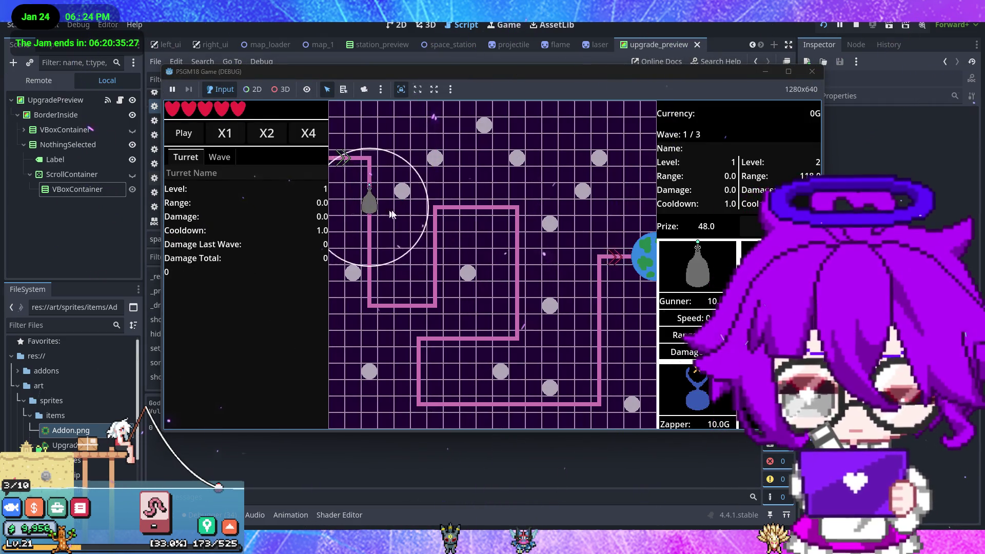
{"action": "left_click", "coordinate": [809, 72]}
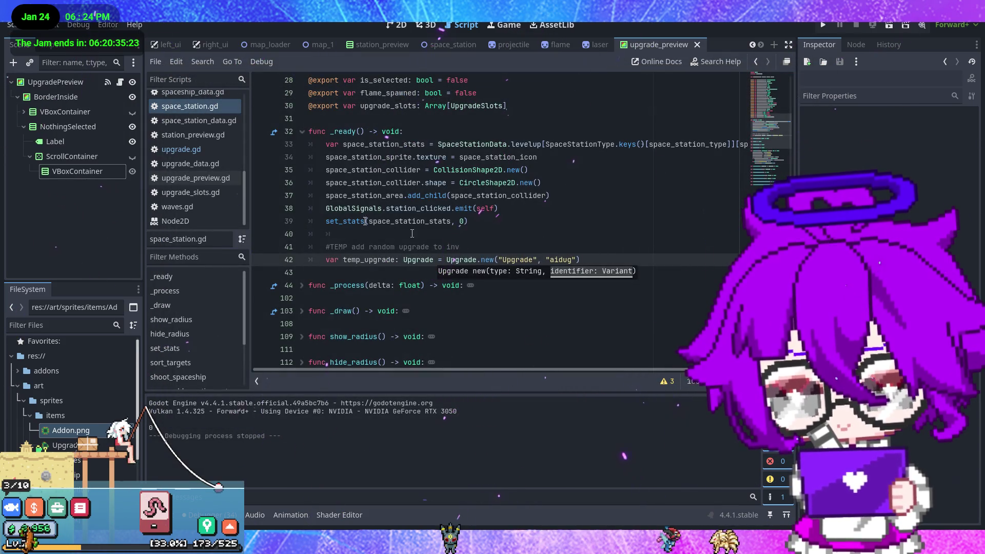
Delete the print(UpgradeType[type]) line and its leftover empty line from _init.
{"action": "left_click", "coordinate": [207, 150]}
{"action": "left_click", "coordinate": [455, 256]}
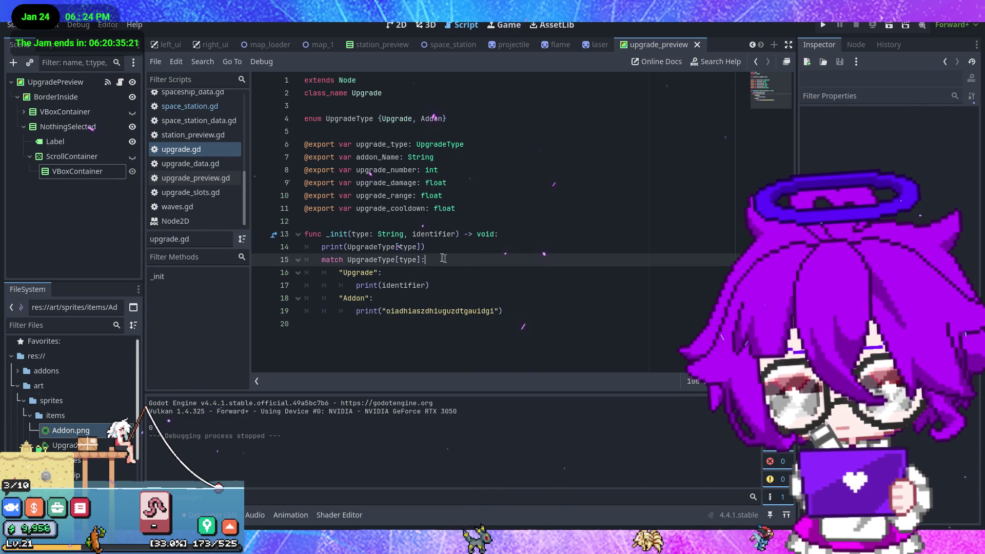
{"action": "left_click", "coordinate": [456, 251]}
{"action": "triple_click", "coordinate": [455, 250]}
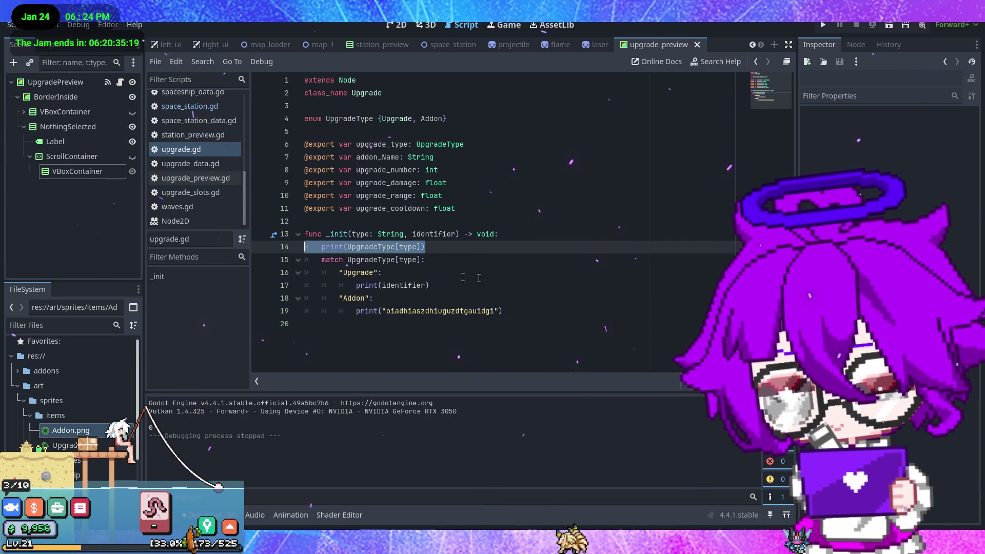
{"action": "key", "text": "BackSpace"}
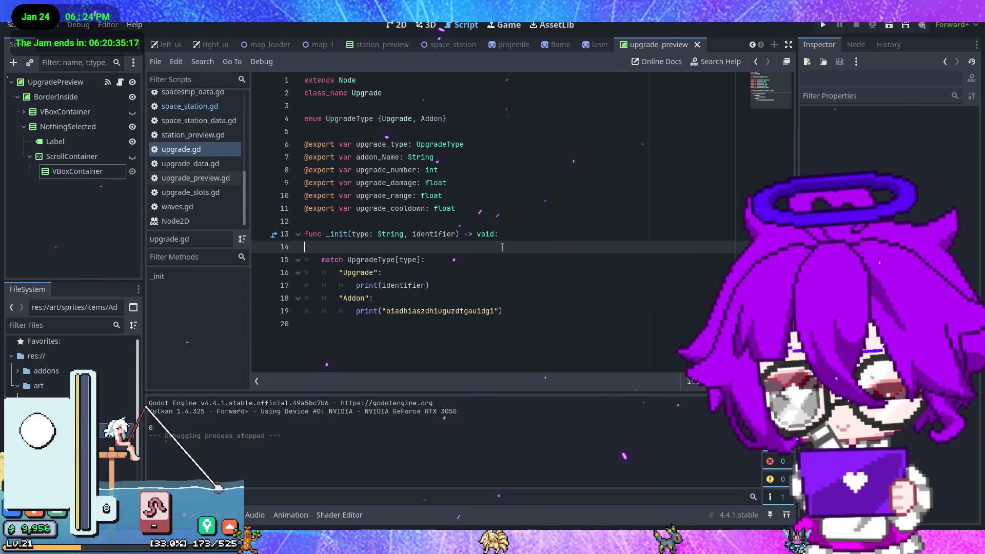
{"action": "key", "text": "BackSpace"}
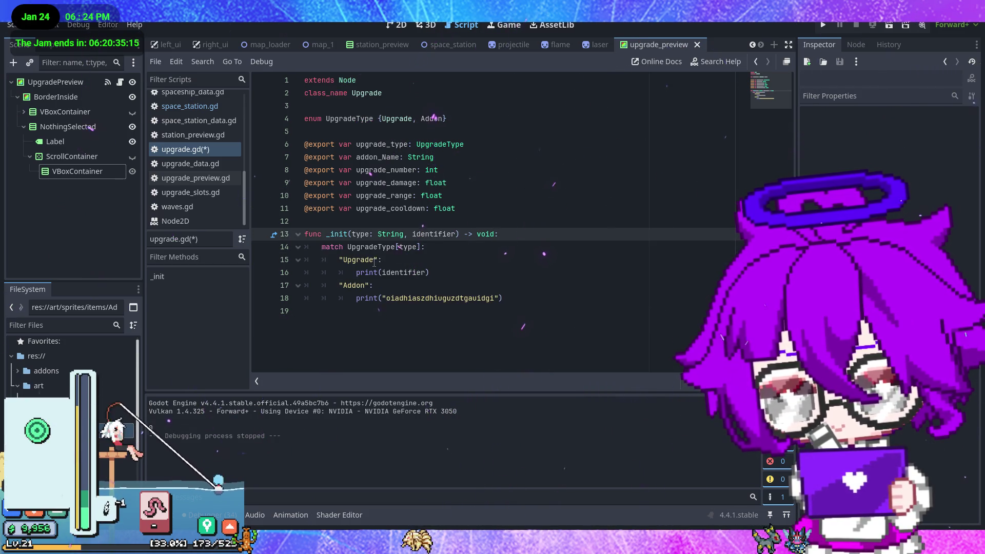
Make the match use UpgradeType.keys()[UpgradeType[type]], save, and run the project.
{"action": "left_click", "coordinate": [373, 260]}
{"action": "left_click_drag", "start_coordinate": [373, 261], "coordinate": [343, 261]}
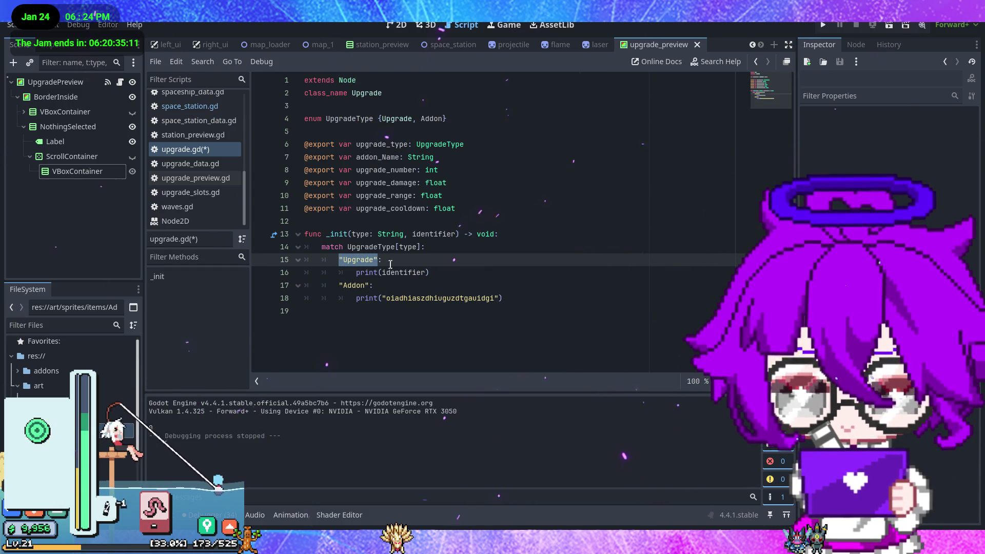
{"action": "left_click", "coordinate": [348, 247]}
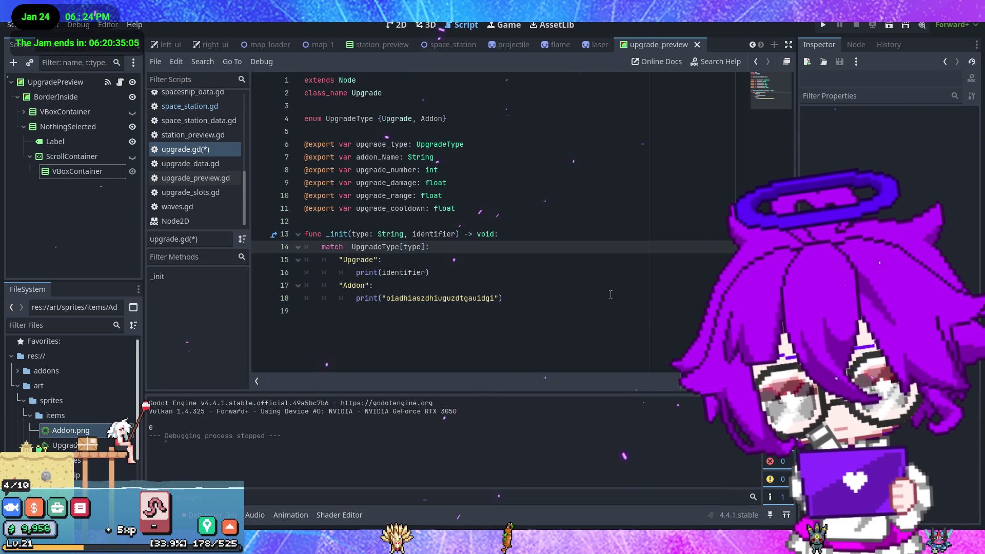
{"action": "type", "text": "UpgradeType.ke"}
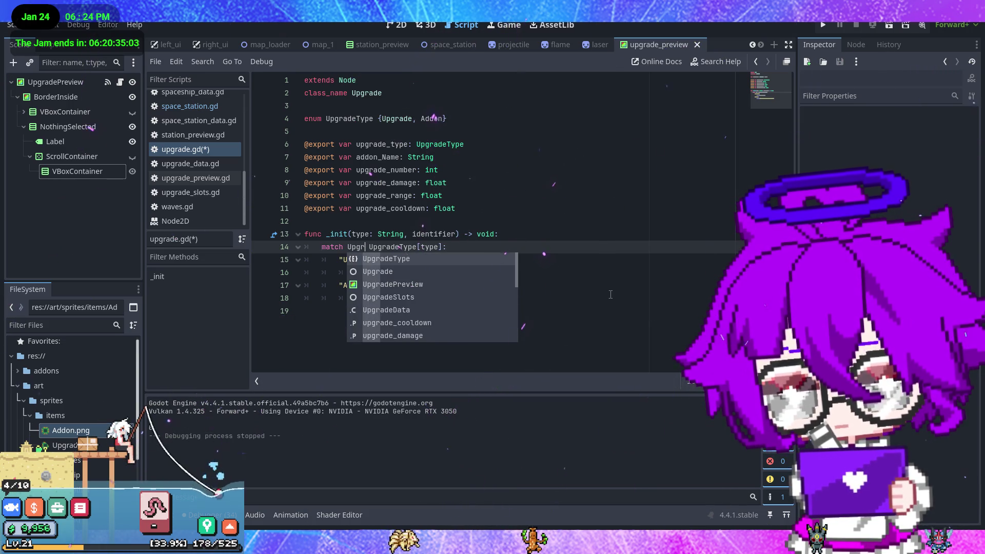
{"action": "key", "text": "Return"}
{"action": "type", "text": ".ke"}
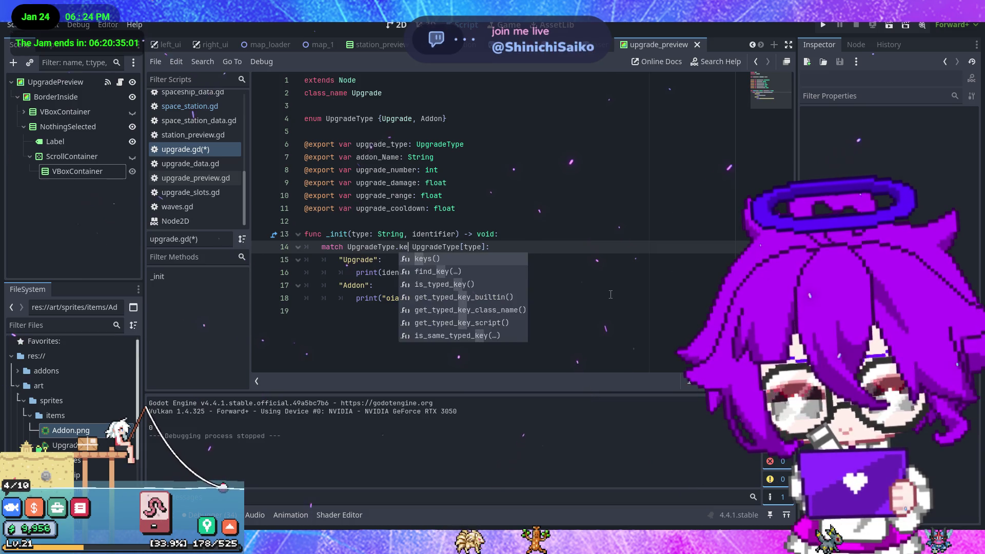
{"action": "key", "text": "Return"}
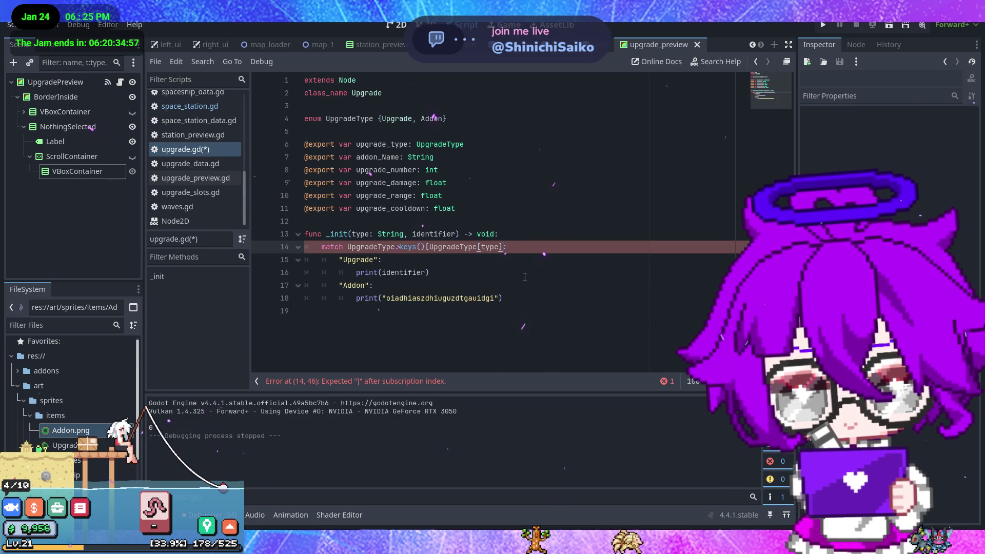
{"action": "type", "text": "]"}
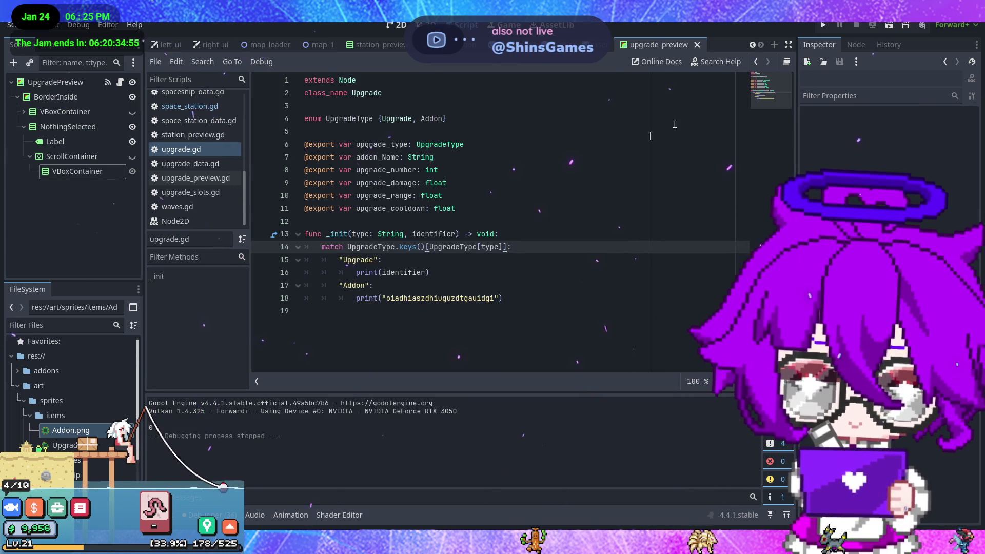
{"action": "key", "text": "ctrl+s"}
{"action": "left_click", "coordinate": [822, 25]}
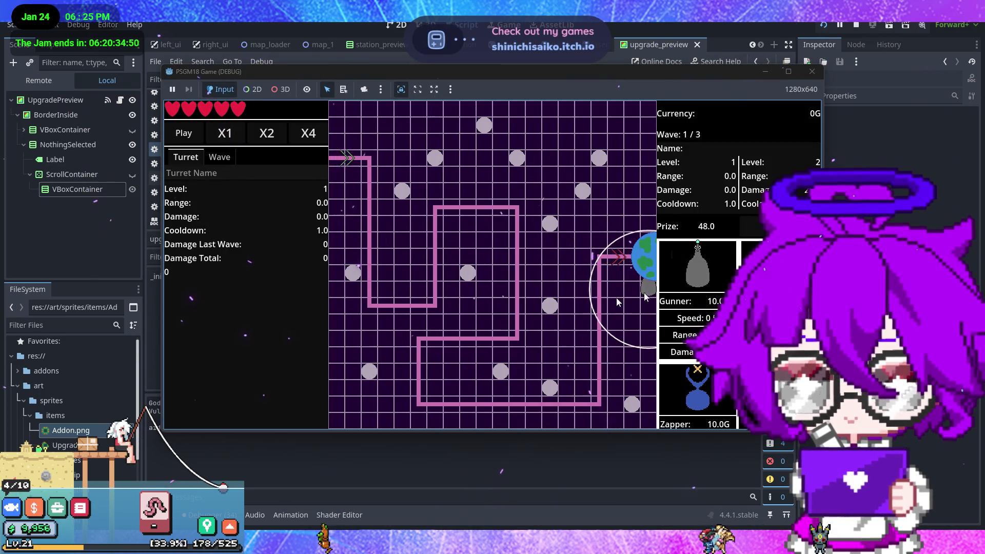
After a turret test run, change line 42's type argument from "Upgrade" to "Addon".
{"action": "mouse_move", "coordinate": [645, 297]}
{"action": "left_mouse_down"}
{"action": "mouse_move", "coordinate": [363, 199]}
{"action": "mouse_move", "coordinate": [402, 191]}
{"action": "left_mouse_up"}
{"action": "left_click", "coordinate": [812, 74]}
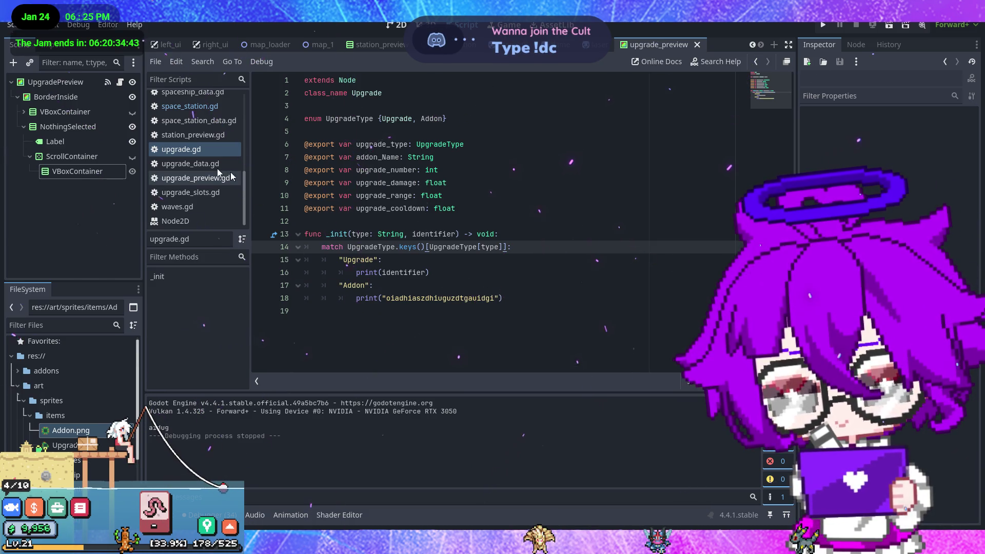
{"action": "left_click", "coordinate": [190, 106]}
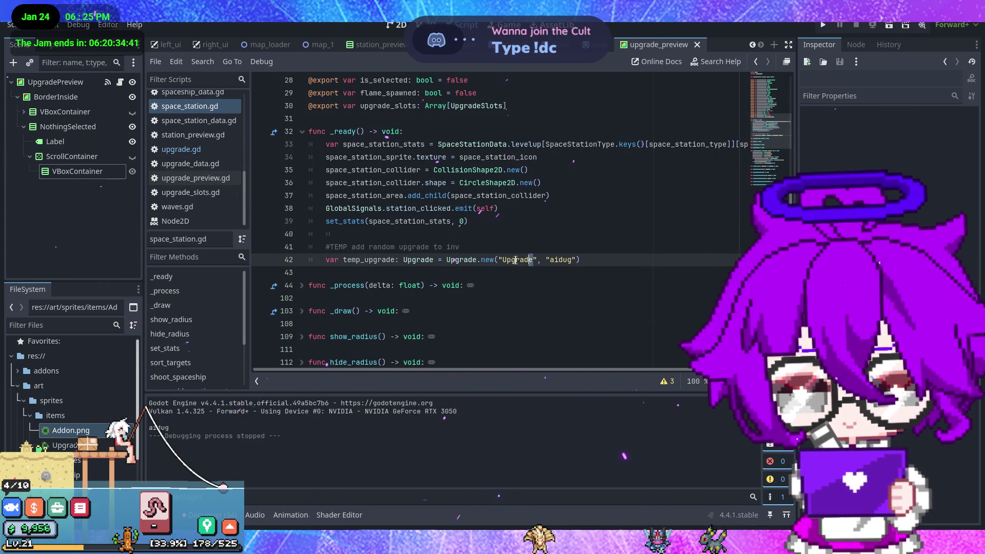
{"action": "double_click", "coordinate": [511, 260]}
{"action": "type", "text": "Addon"}
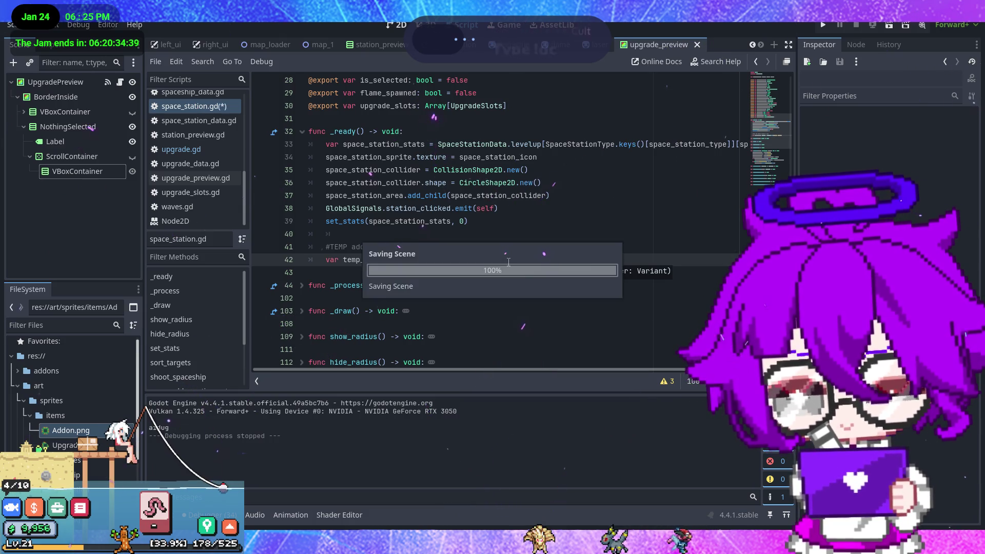
{"action": "key", "text": "Escape"}
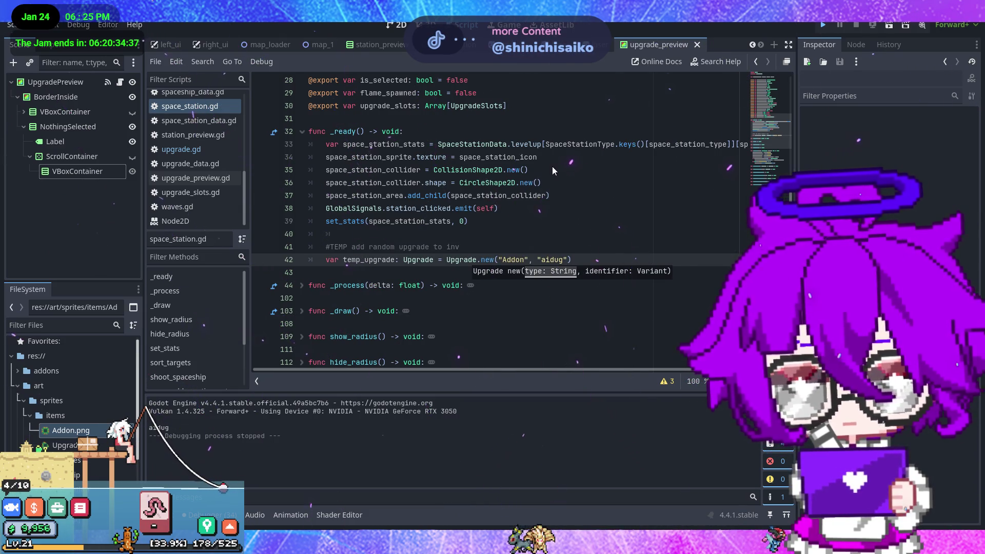
Rerun the game with the Addon type, then return to upgrade.gd's Addon print line.
{"action": "key", "text": "F5"}
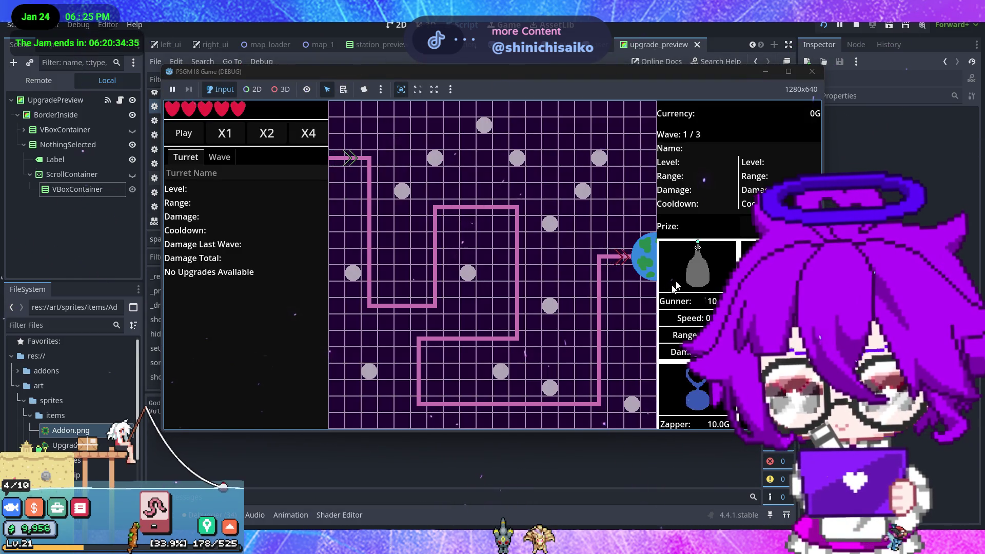
{"action": "mouse_move", "coordinate": [698, 266]}
{"action": "left_mouse_down"}
{"action": "mouse_move", "coordinate": [423, 208]}
{"action": "mouse_move", "coordinate": [637, 165]}
{"action": "mouse_move", "coordinate": [478, 201]}
{"action": "mouse_move", "coordinate": [405, 234]}
{"action": "left_mouse_up"}
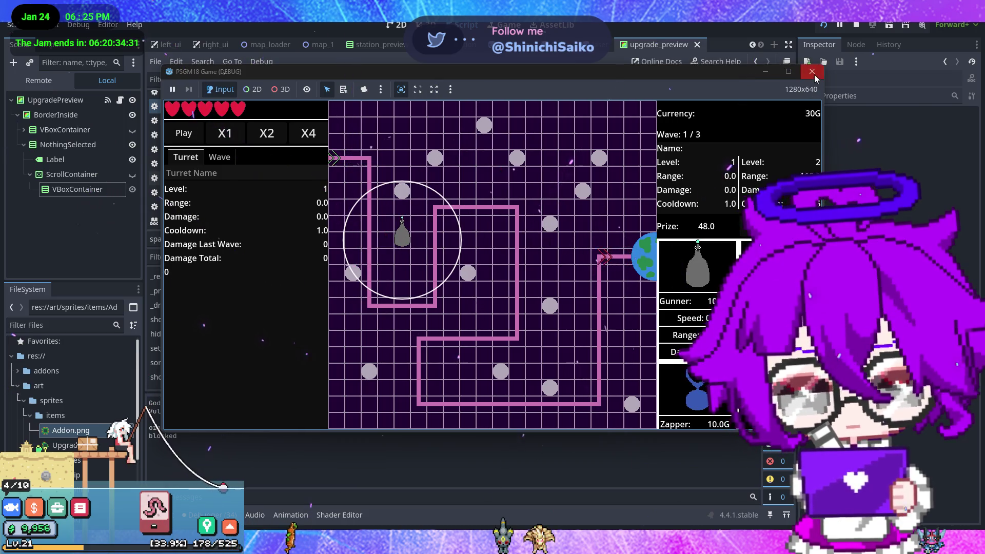
{"action": "left_click", "coordinate": [812, 71]}
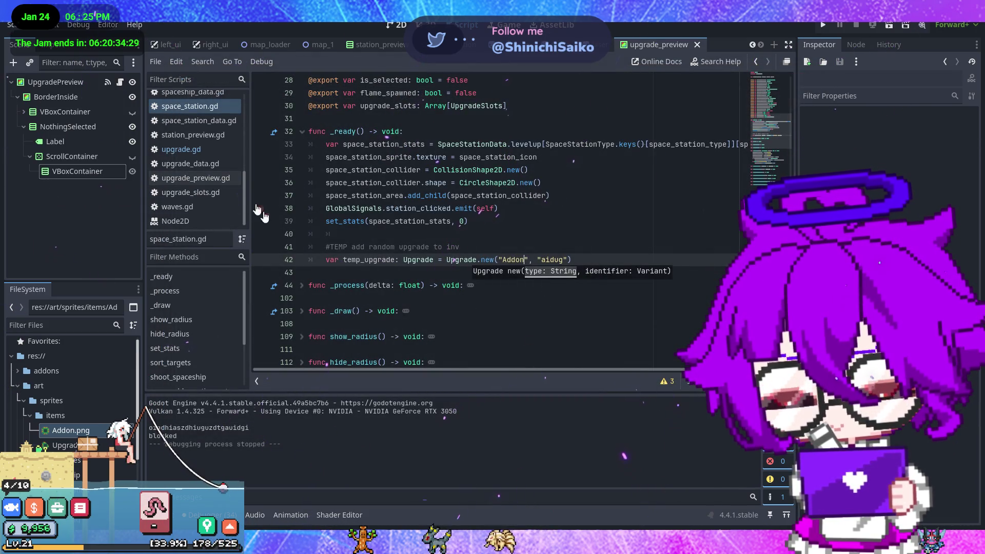
{"action": "left_click", "coordinate": [187, 149]}
{"action": "left_click", "coordinate": [555, 302]}
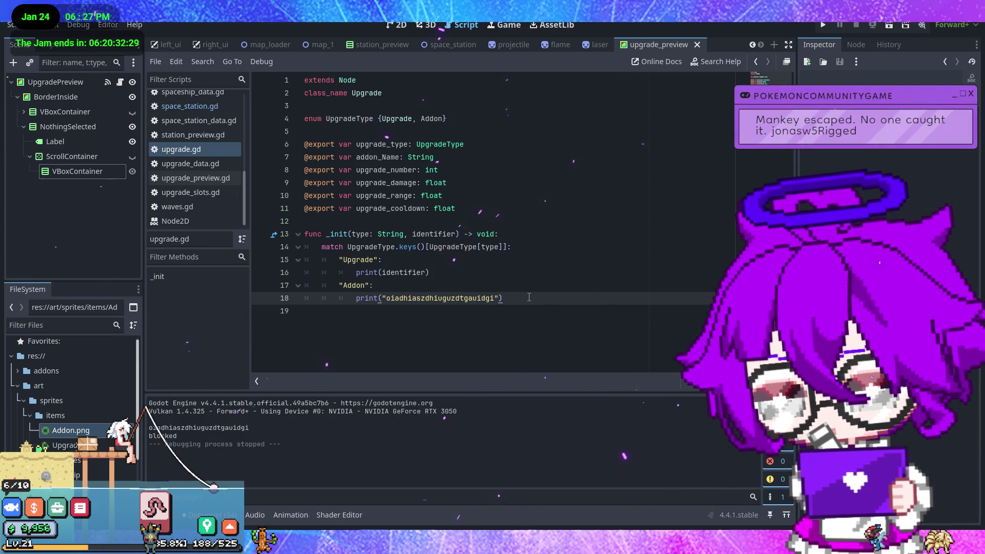
{"action": "left_click", "coordinate": [546, 247]}
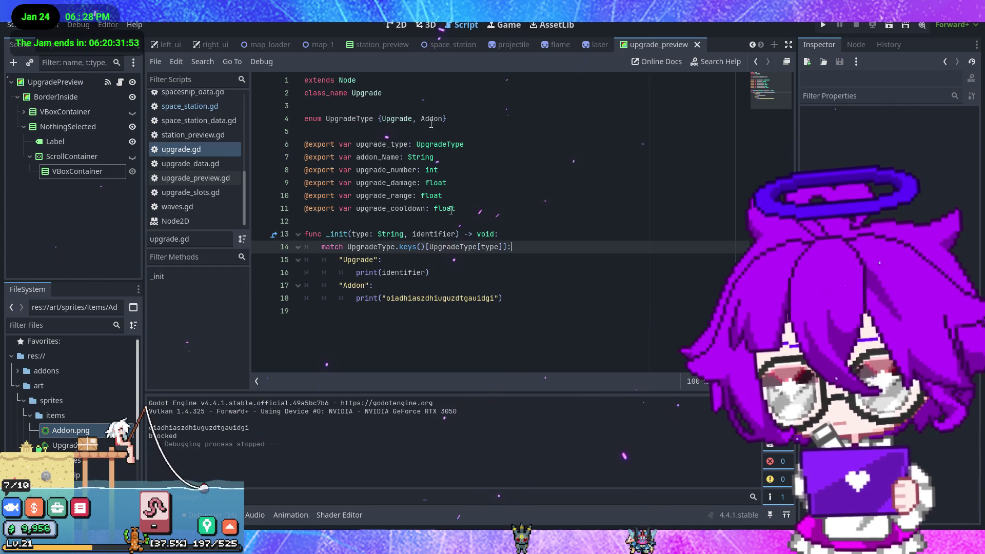
Open upgrade_data.gd and unfold its addons dictionary.
{"action": "left_click", "coordinate": [208, 162]}
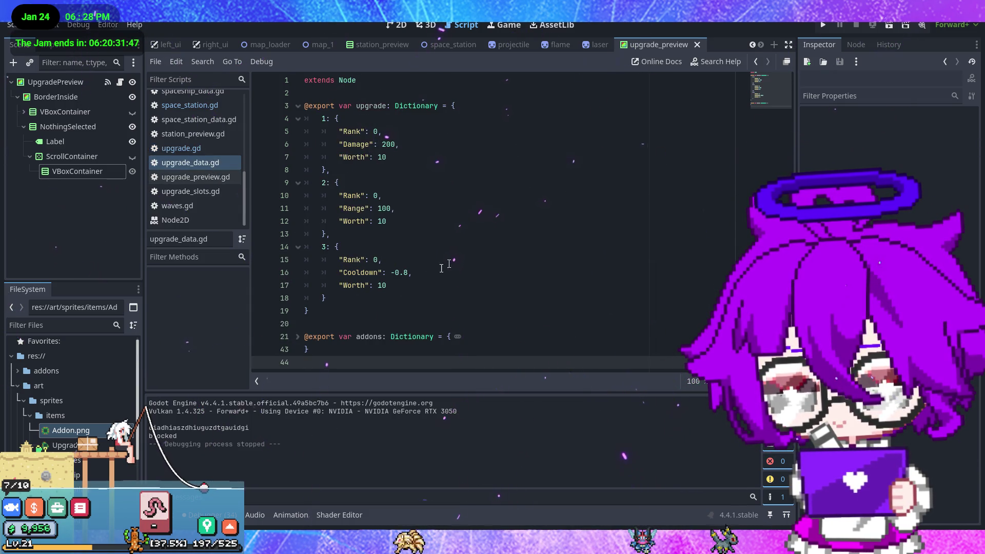
{"action": "left_click", "coordinate": [385, 312]}
{"action": "left_click", "coordinate": [298, 337]}
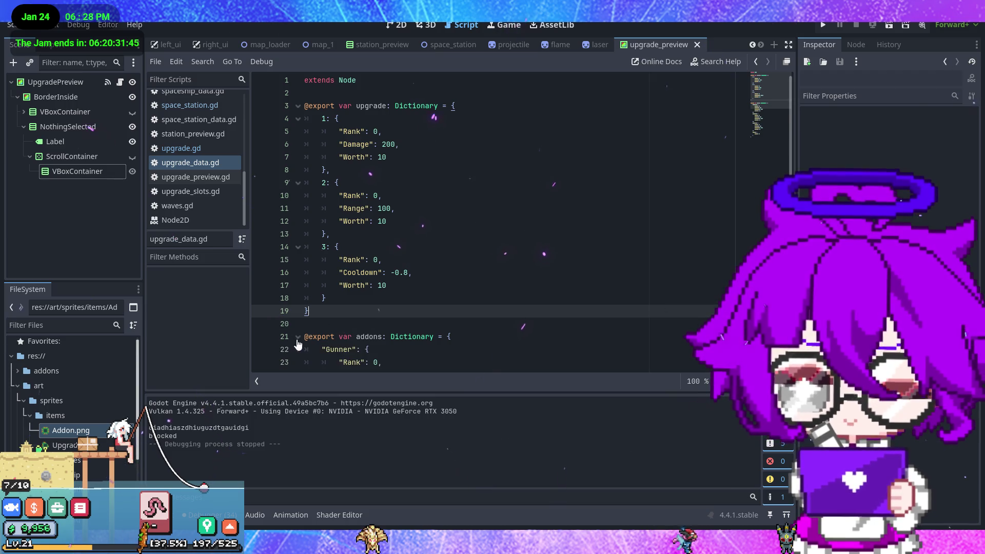
{"action": "scroll", "coordinate": [394, 299], "scroll_direction": "down", "scroll_amount": 3}
{"action": "scroll", "coordinate": [394, 299], "scroll_direction": "up", "scroll_amount": 3}
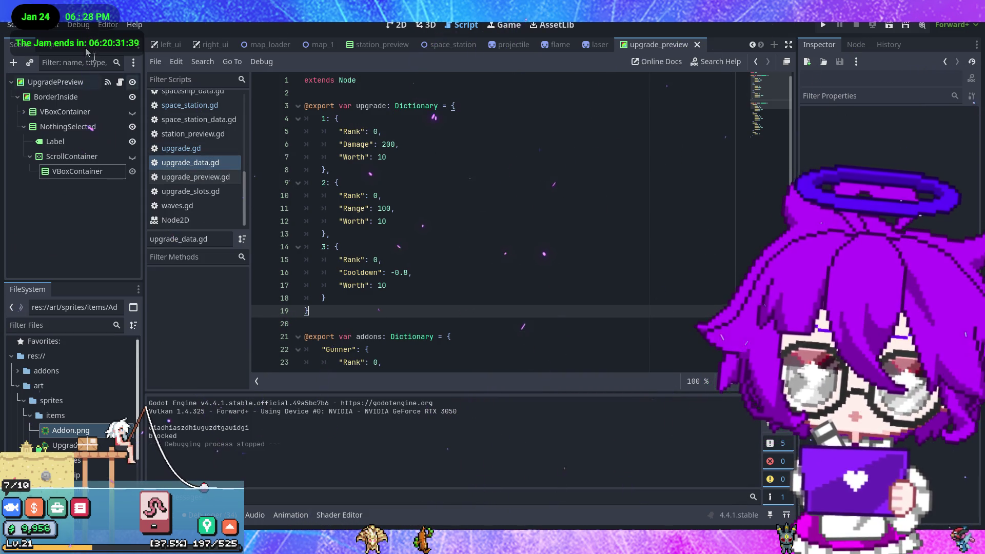
Check the UpgradeData autoload in Project Settings, then go back to upgrade.gd.
{"action": "left_click", "coordinate": [49, 24]}
{"action": "left_click", "coordinate": [74, 44]}
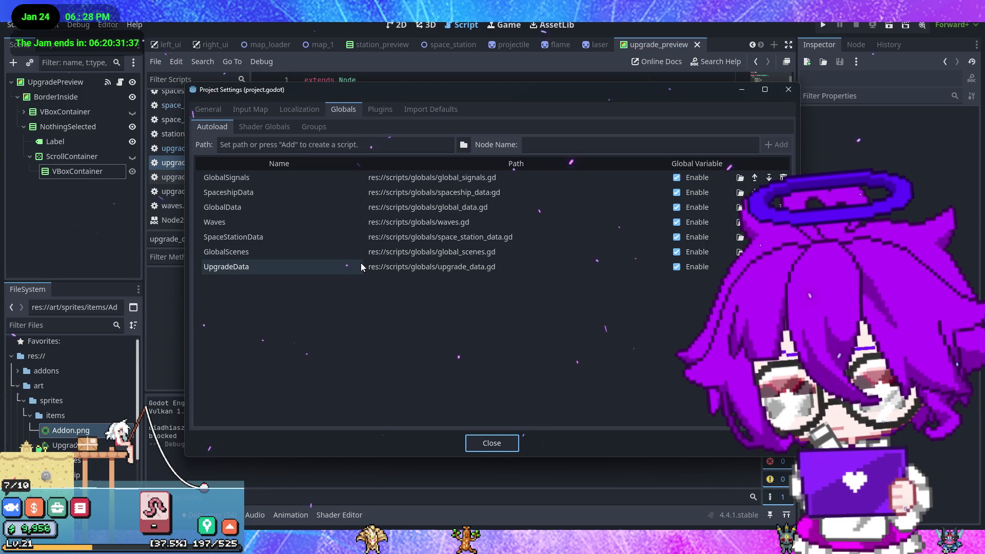
{"action": "left_click", "coordinate": [788, 91]}
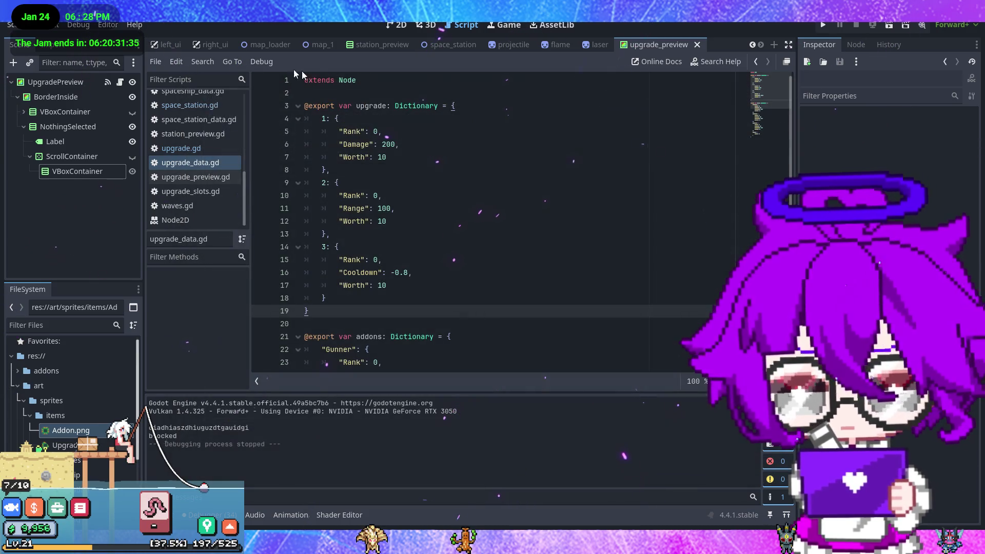
{"action": "left_click", "coordinate": [205, 149]}
Rewrite line 16 as print(UpgradeData.upgrade[identifier]) in the Upgrade branch.
{"action": "mouse_move", "coordinate": [430, 273]}
{"action": "left_mouse_down"}
{"action": "mouse_move", "coordinate": [357, 275]}
{"action": "mouse_move", "coordinate": [384, 276]}
{"action": "left_mouse_up"}
{"action": "left_click", "coordinate": [428, 272]}
{"action": "type", "text": "Upgr"}
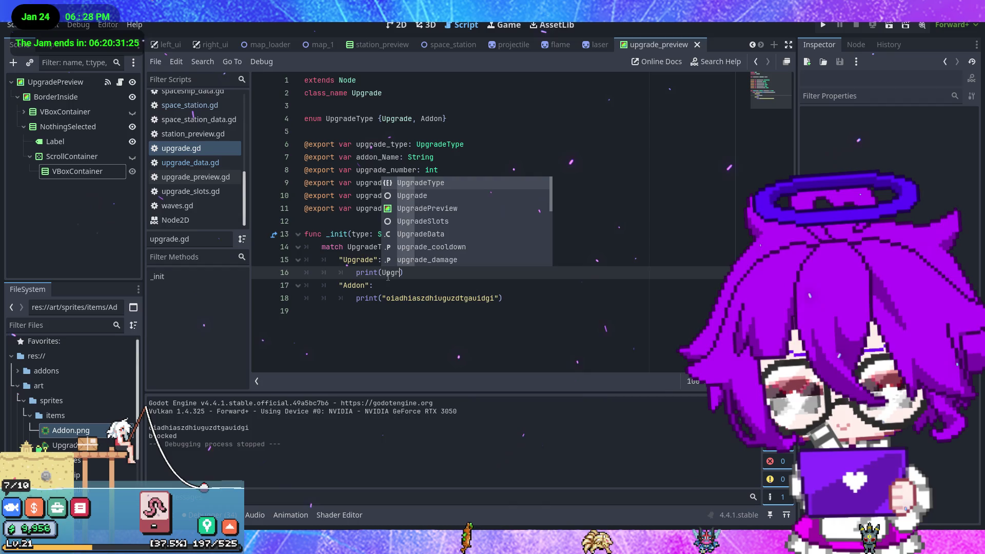
{"action": "key", "text": "Down"}
{"action": "key", "text": "Down"}
{"action": "key", "text": "Down"}
{"action": "key", "text": "Return"}
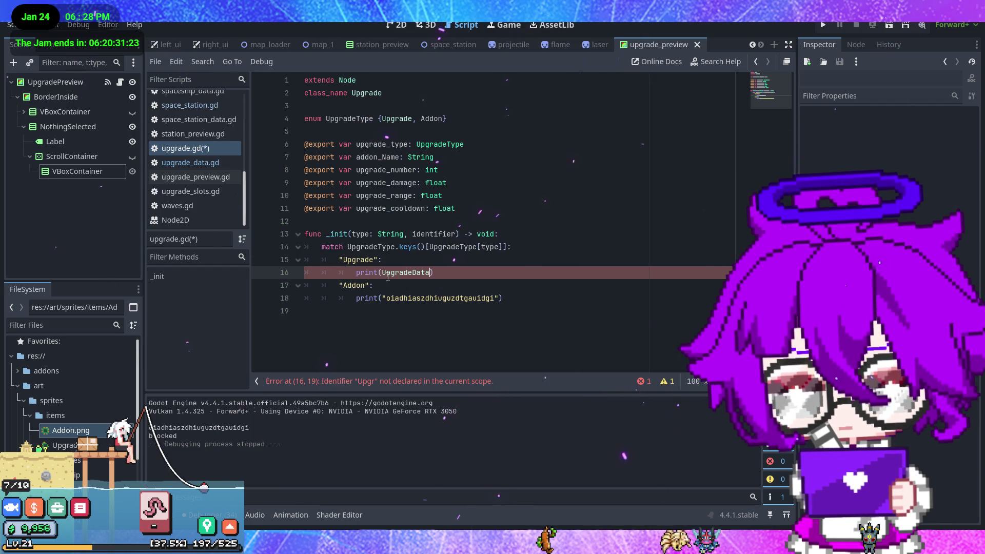
{"action": "type", "text": "upgrade"}
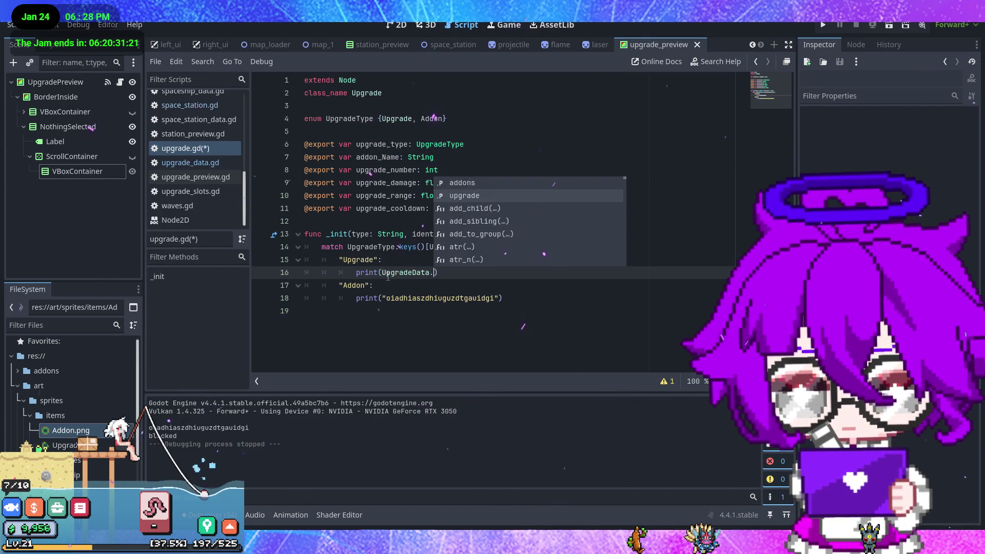
{"action": "key", "text": "Escape"}
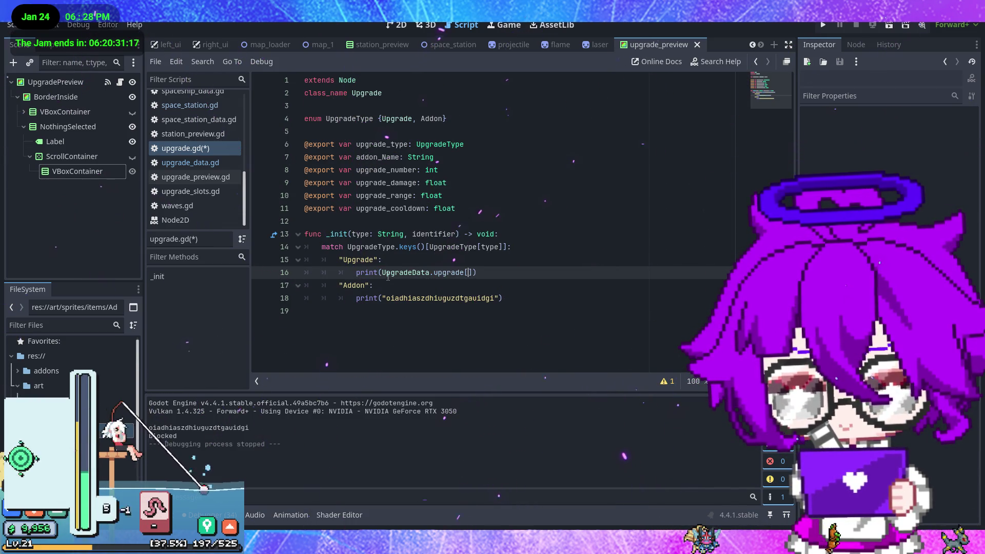
{"action": "type", "text": "identifier"}
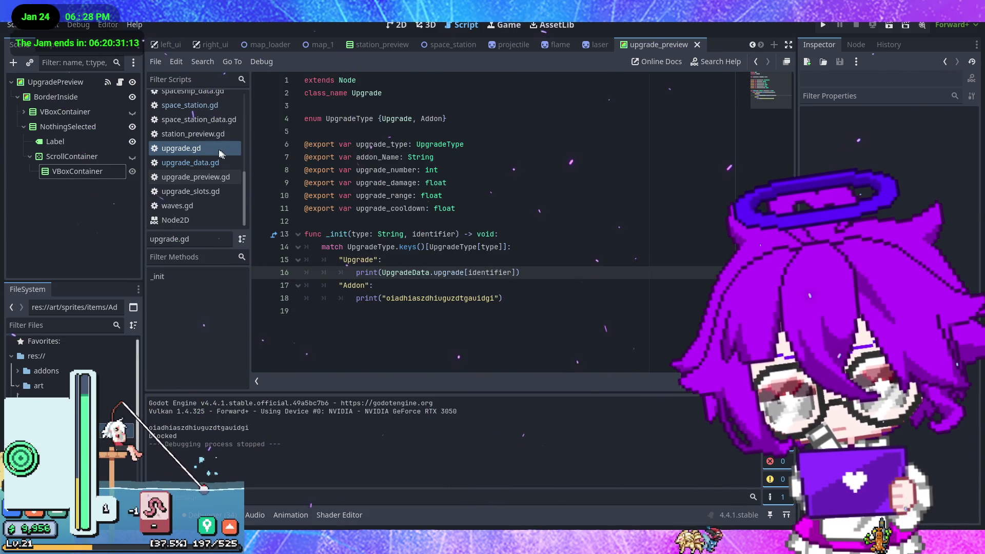
{"action": "left_click", "coordinate": [203, 163]}
{"action": "left_click", "coordinate": [189, 106]}
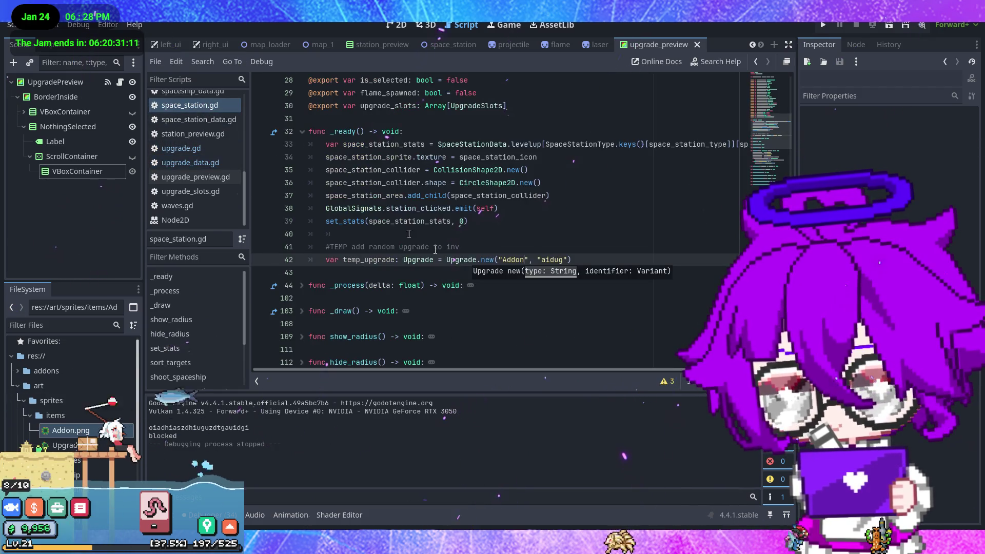
Set the second Upgrade.new argument on line 42 to 1, save, and test-run with a turret.
{"action": "left_click_drag", "start_coordinate": [566, 259], "coordinate": [545, 260]}
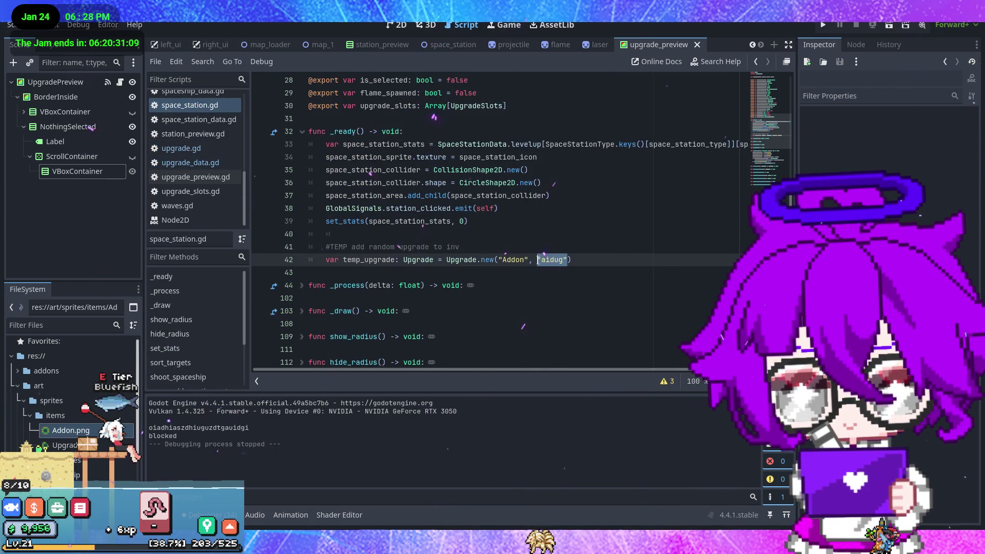
{"action": "type", "text": "1"}
{"action": "key", "text": "ctrl+s"}
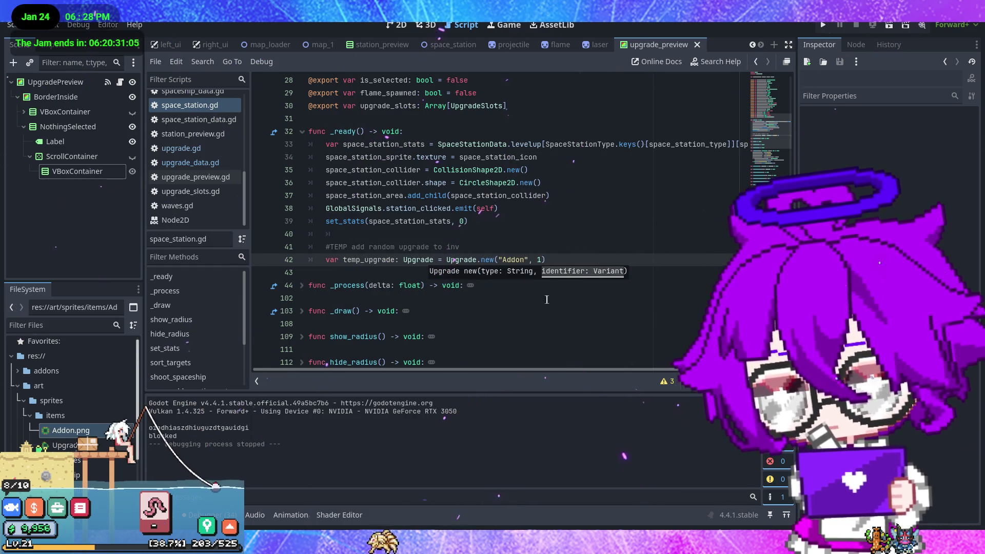
{"action": "key", "text": "F5"}
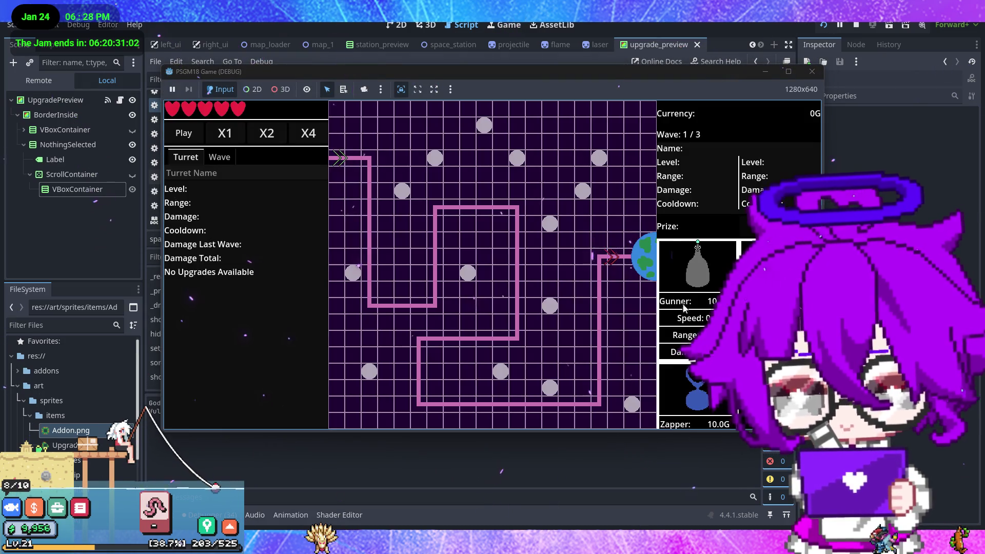
{"action": "left_click_drag", "start_coordinate": [697, 264], "coordinate": [401, 222]}
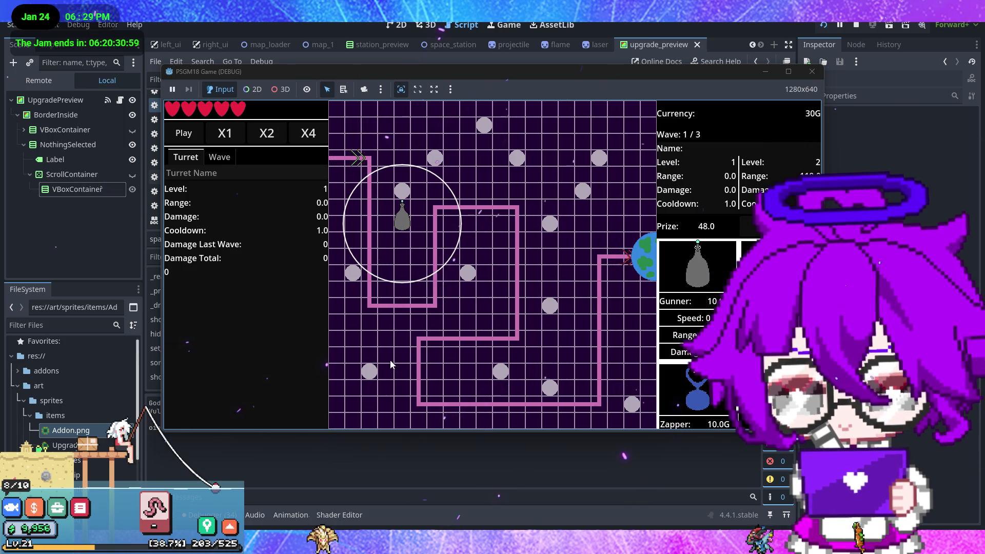
{"action": "mouse_move", "coordinate": [606, 74]}
{"action": "left_mouse_down"}
{"action": "mouse_move", "coordinate": [702, 74]}
{"action": "mouse_move", "coordinate": [604, 91]}
{"action": "left_mouse_up"}
{"action": "left_click", "coordinate": [786, 88]}
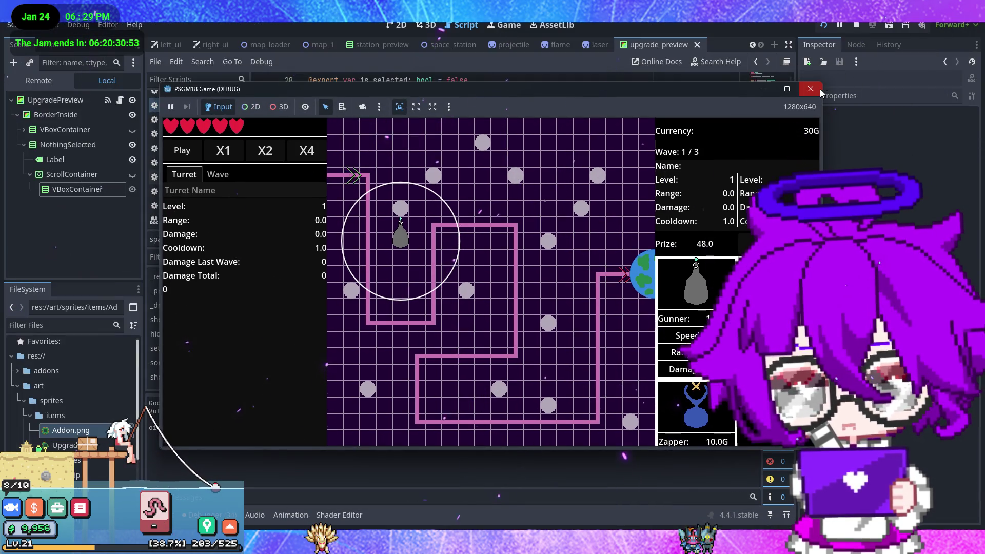
{"action": "left_click", "coordinate": [803, 82]}
Change the type from "Addon" to "Upgrade" and rerun, printing Rank 0, Damage 200, Worth 10.
{"action": "double_click", "coordinate": [513, 260]}
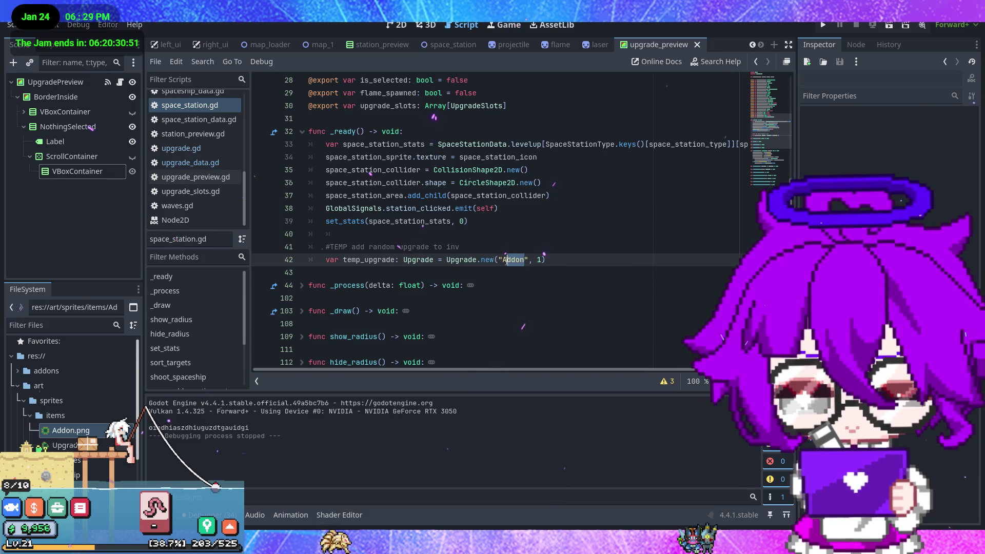
{"action": "type", "text": "Upgrade"}
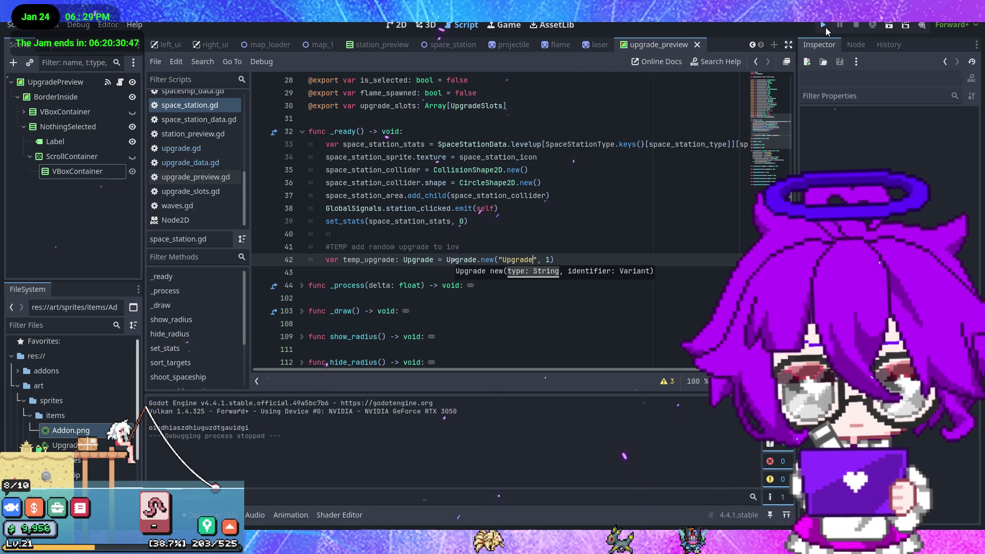
{"action": "key", "text": "F5"}
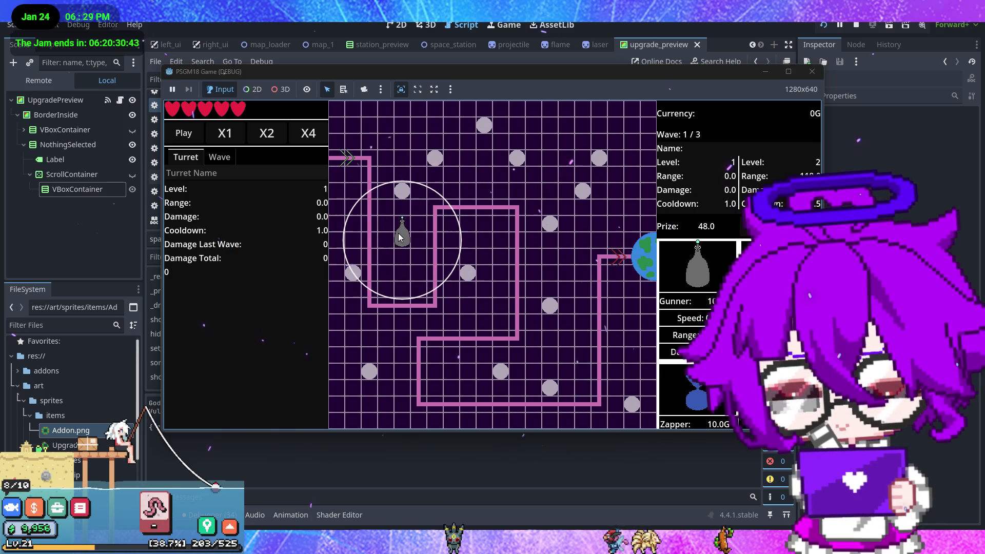
{"action": "key", "text": "F8"}
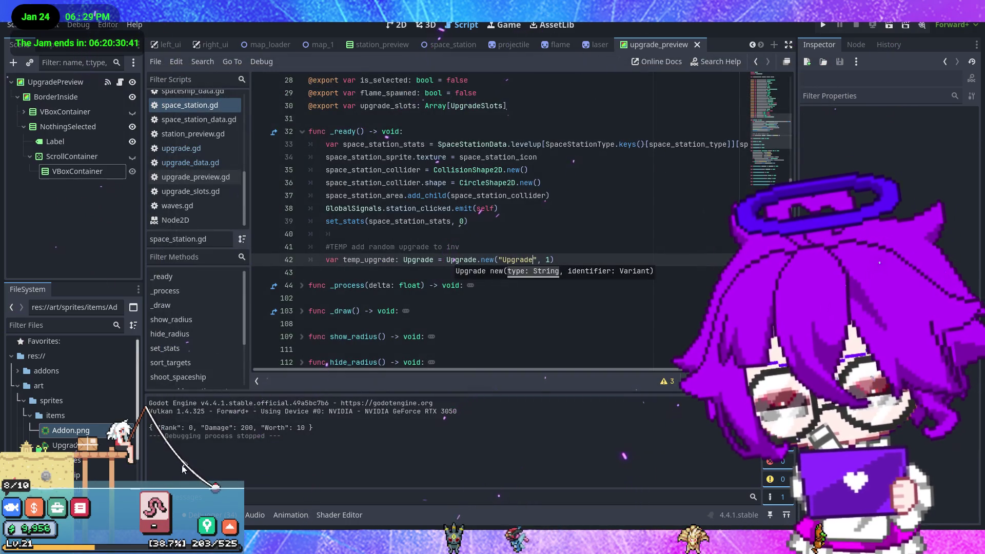
{"action": "left_click", "coordinate": [302, 427]}
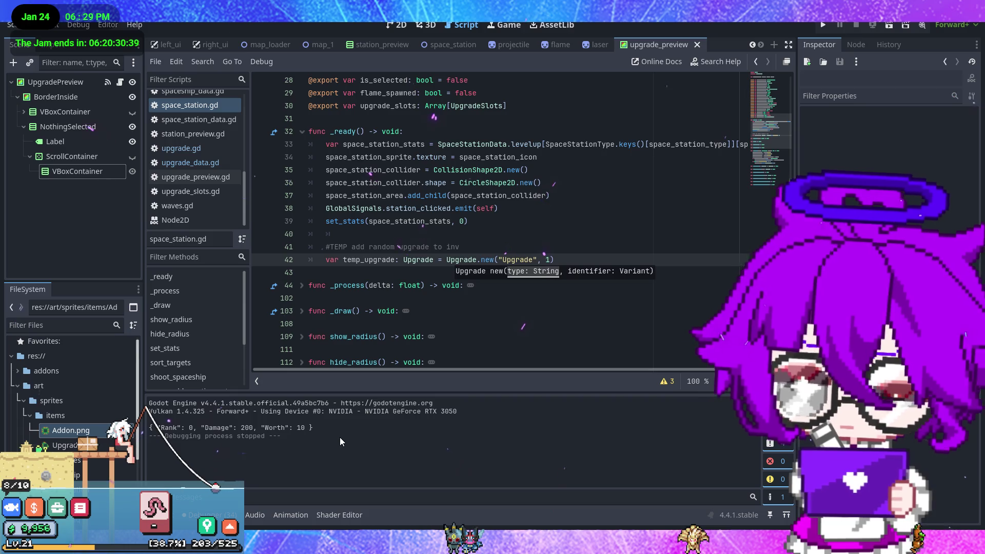
{"action": "left_click", "coordinate": [576, 256]}
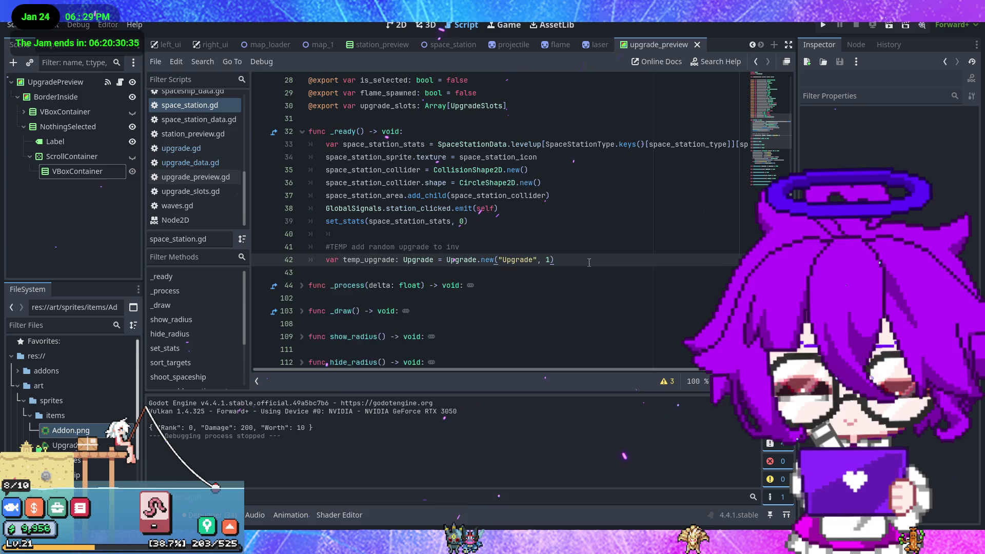
Add line 43 GlobalData.upgrade_inv.append(temp_upgrade), save, and run the game placing a Gunner.
{"action": "key", "text": "Return"}
{"action": "type", "text": "GlobalData"}
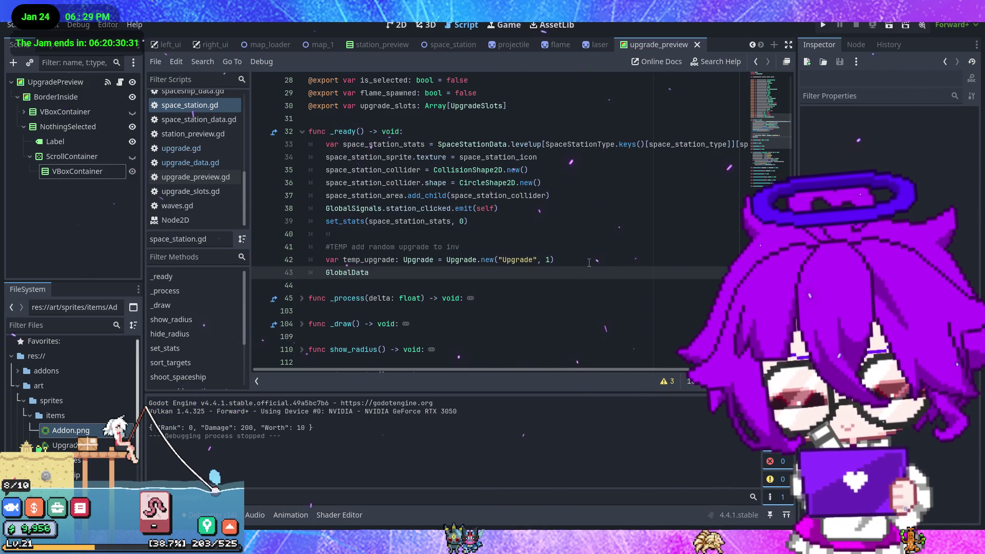
{"action": "type", "text": ".upgrade_inv"}
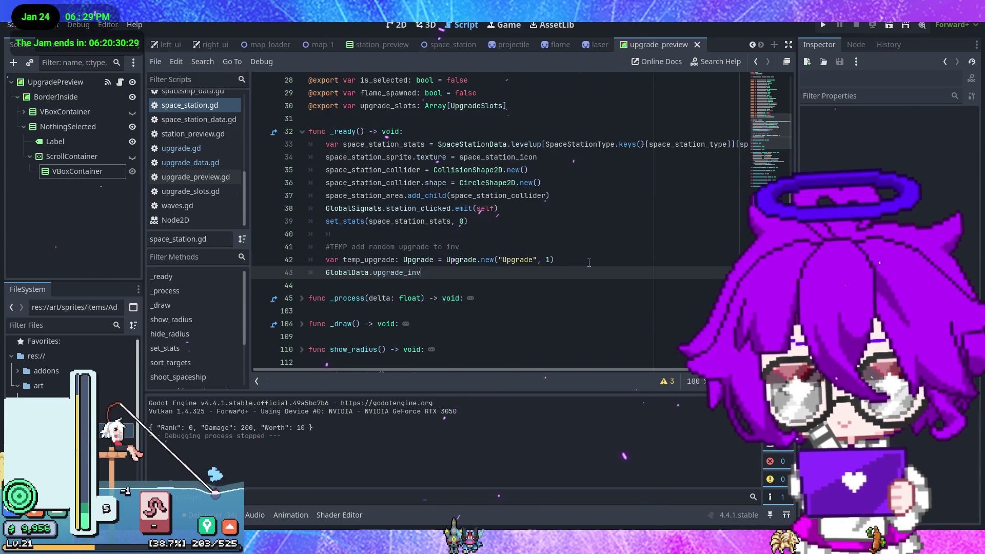
{"action": "type", "text": "."}
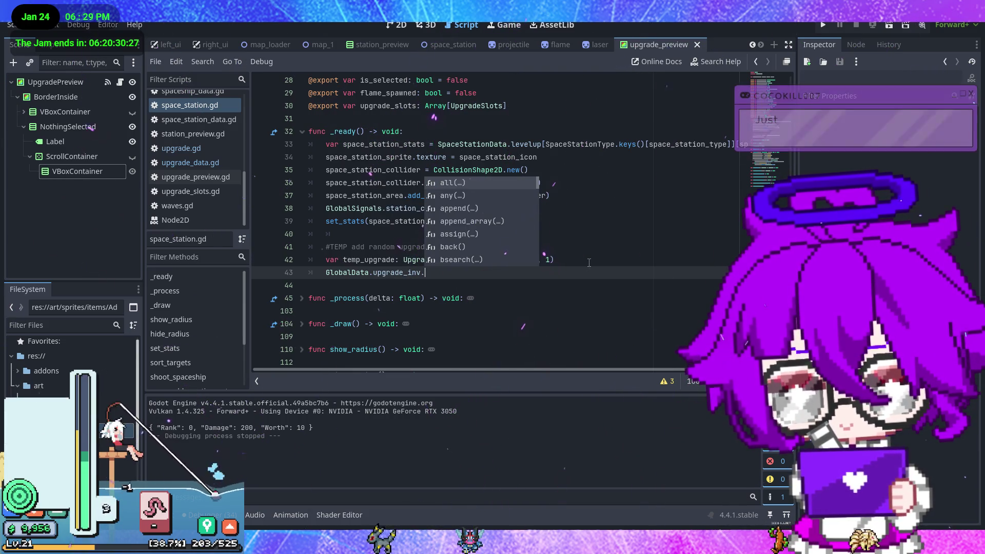
{"action": "type", "text": "app"}
{"action": "key", "text": "Return"}
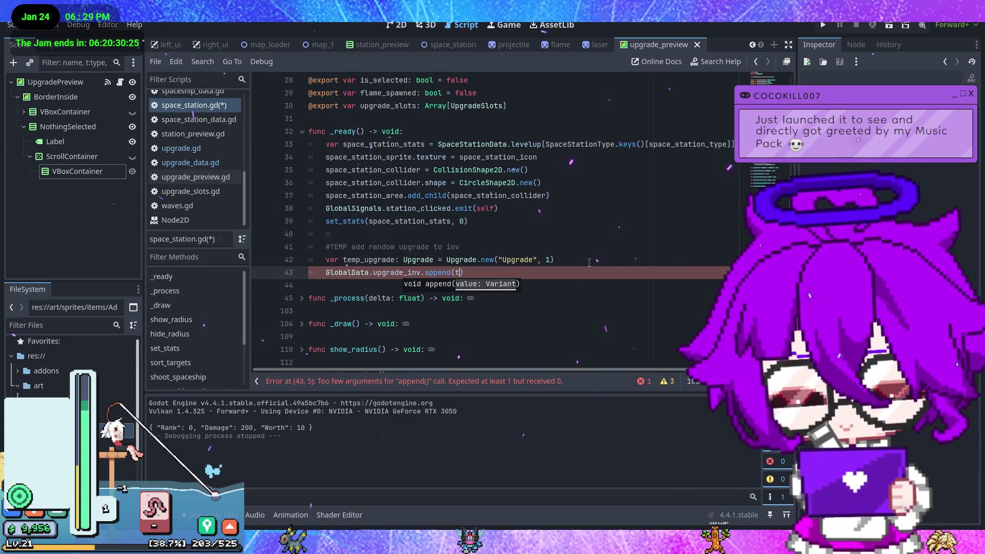
{"action": "type", "text": "emp"}
{"action": "key", "text": "Return"}
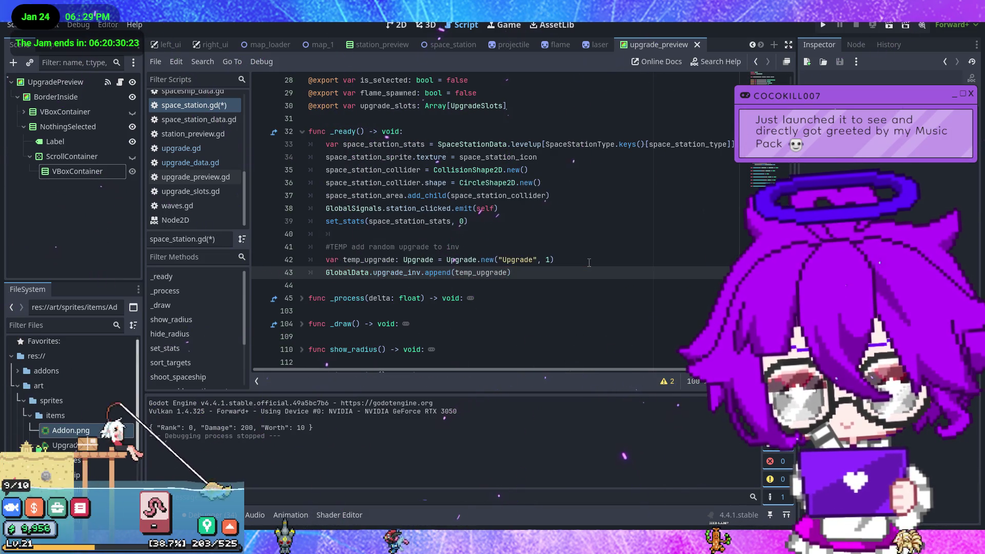
{"action": "key", "text": "ctrl+s"}
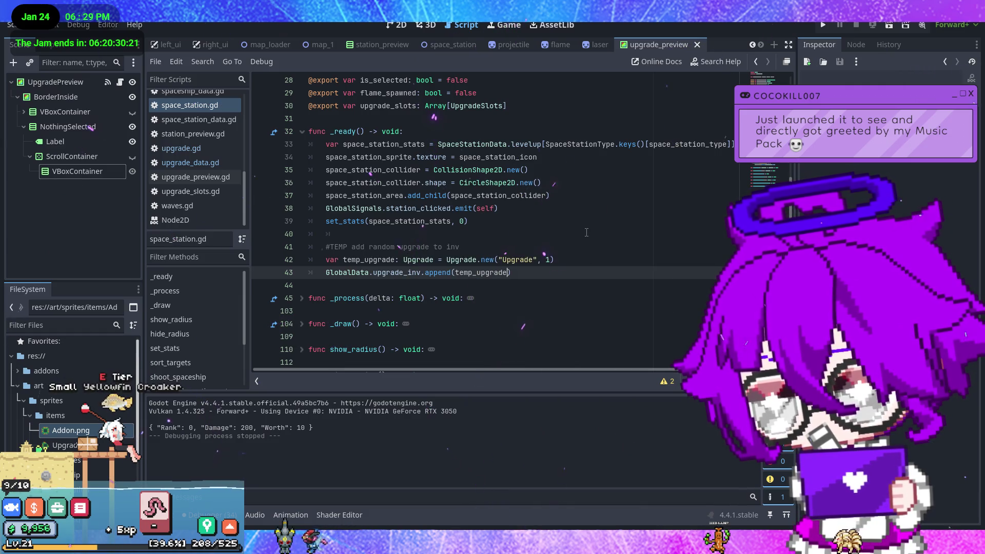
{"action": "left_click", "coordinate": [819, 30]}
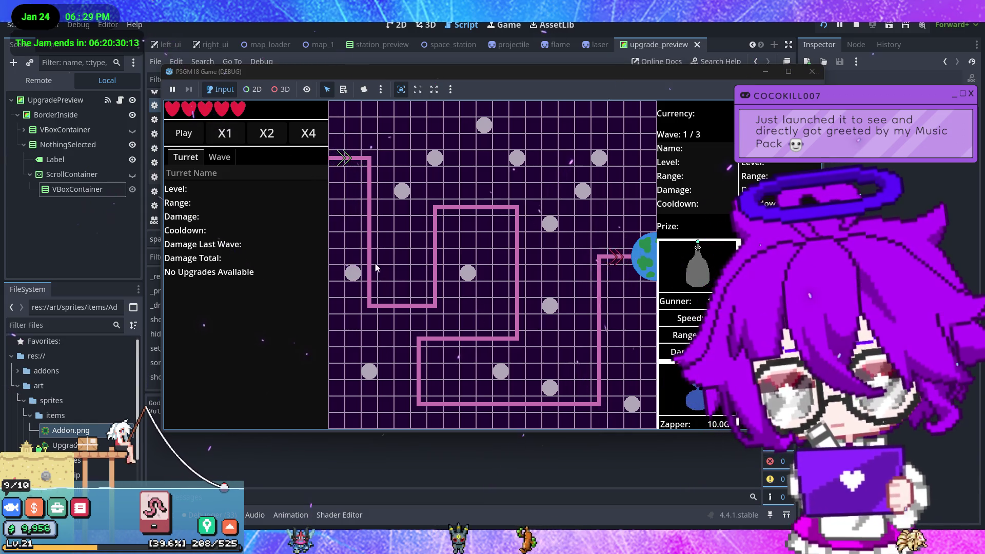
{"action": "left_click_drag", "start_coordinate": [705, 291], "coordinate": [400, 215]}
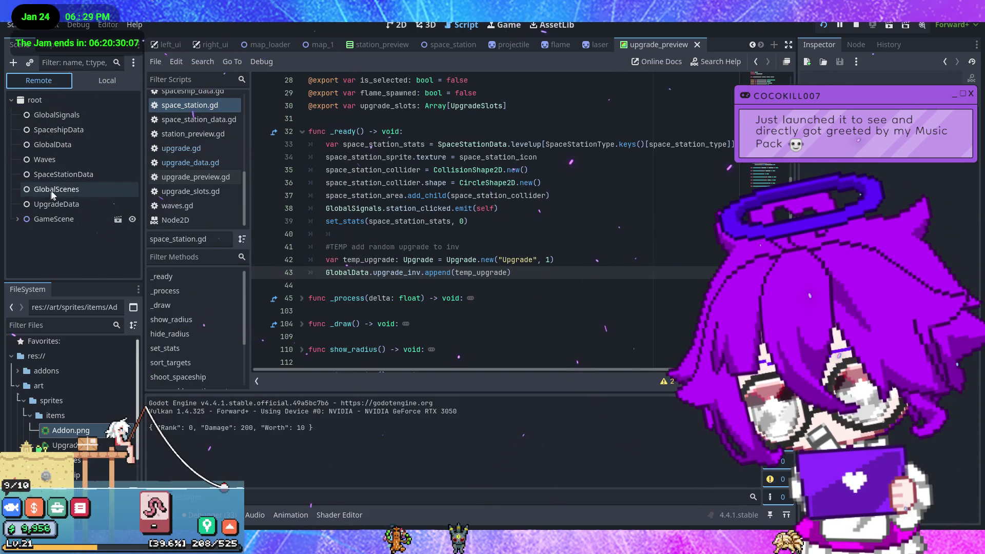
Inspect the remote GlobalData node, confirm Upgrade Inv holds one Upgrade element, then stop the game.
{"action": "left_click", "coordinate": [77, 144]}
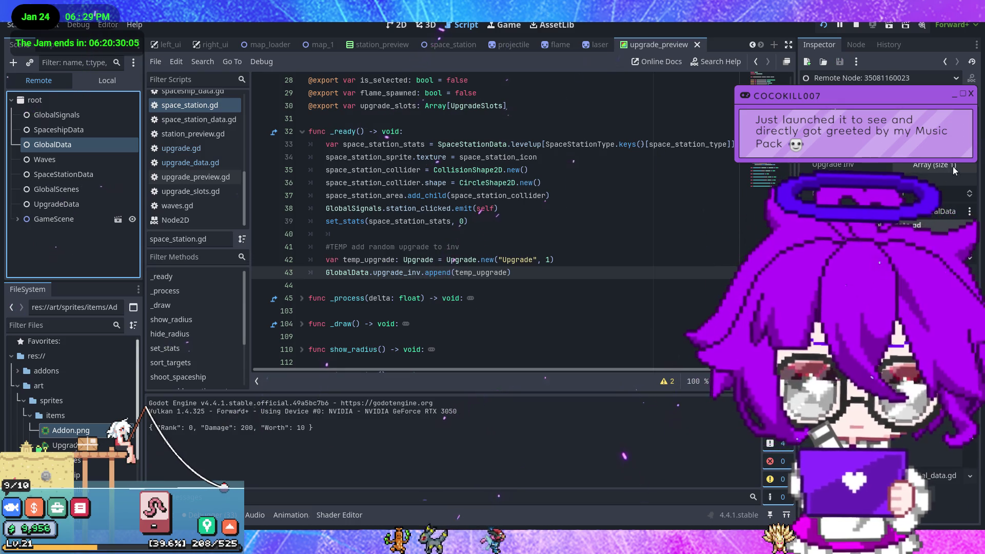
{"action": "left_click", "coordinate": [952, 166]}
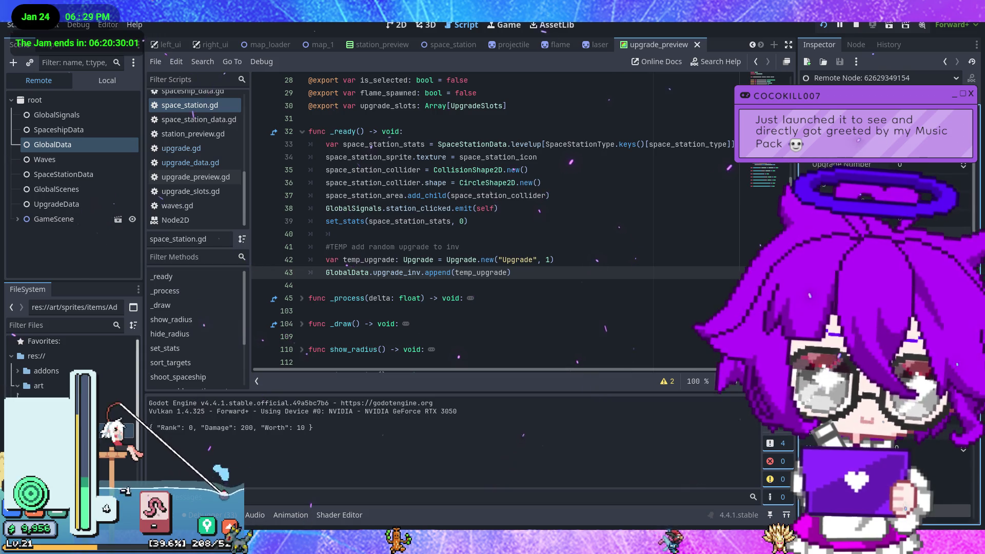
{"action": "left_click", "coordinate": [676, 203]}
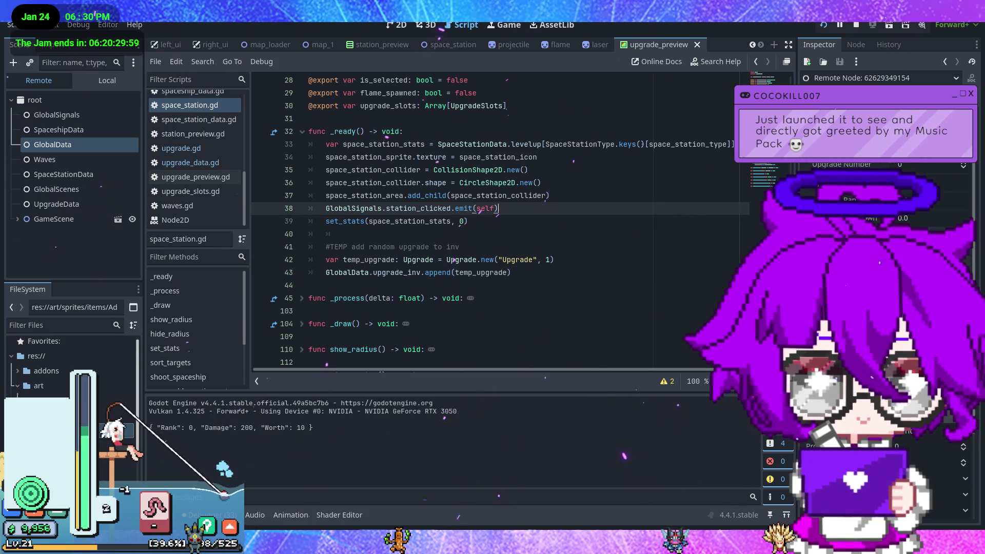
{"action": "left_click", "coordinate": [853, 27]}
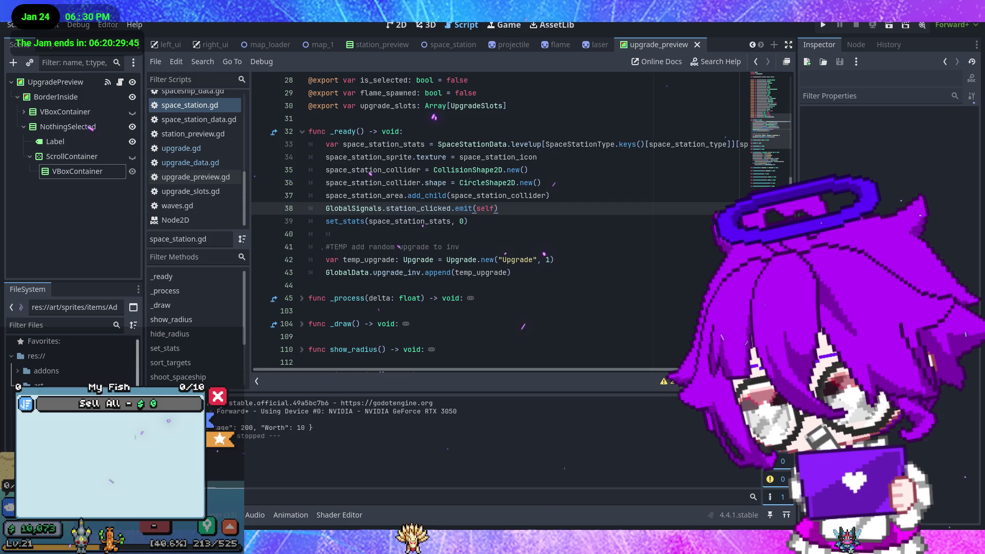
{"action": "left_click", "coordinate": [218, 399]}
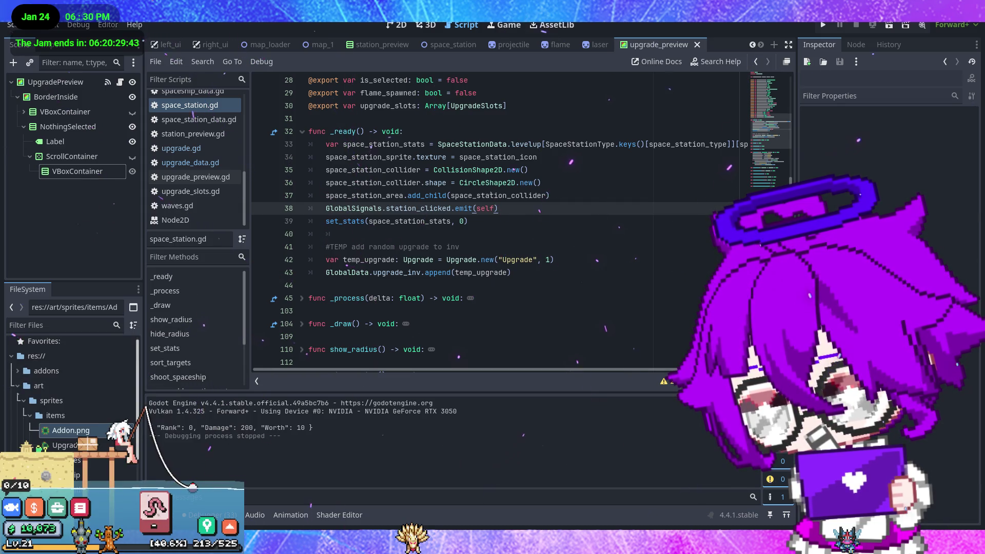